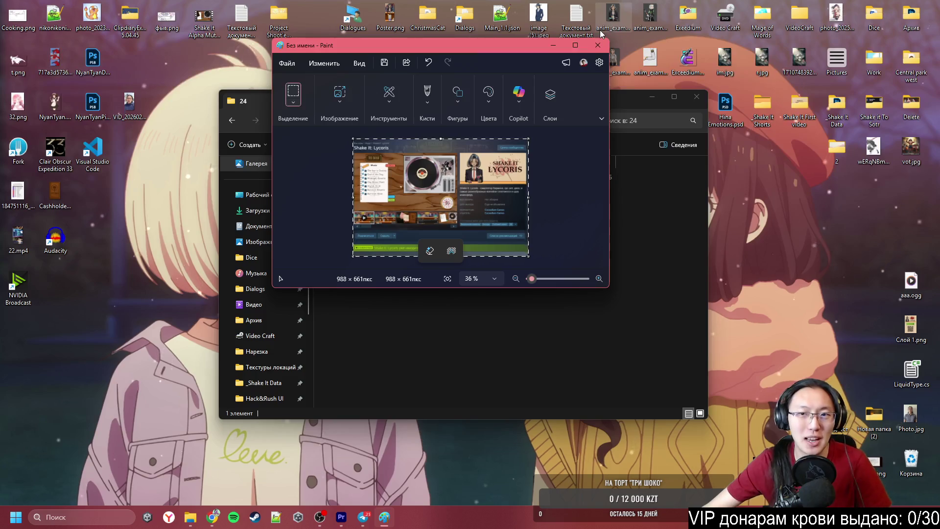
- Save the Lycoris screenshot as PNG file 2.png in _Shake It Shorts\24
mouse_move(575, 46)
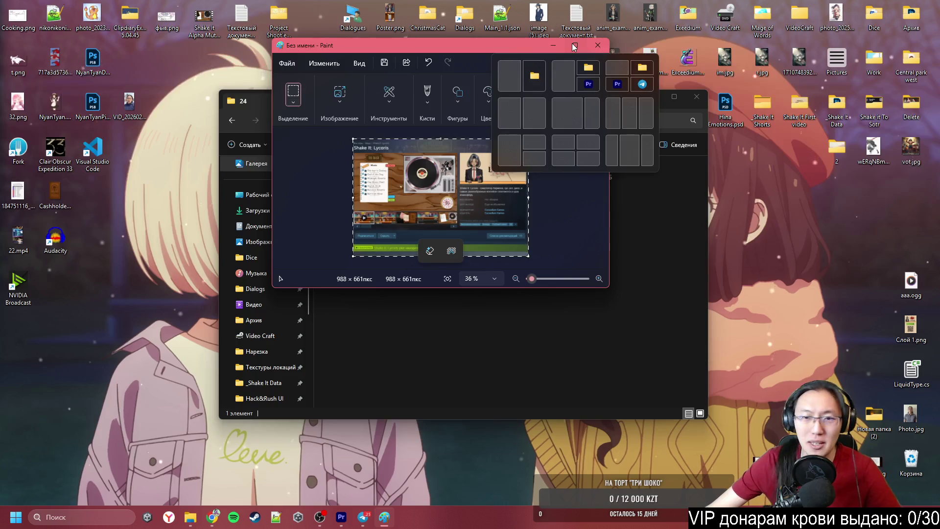
left_click(293, 68)
mouse_move(345, 159)
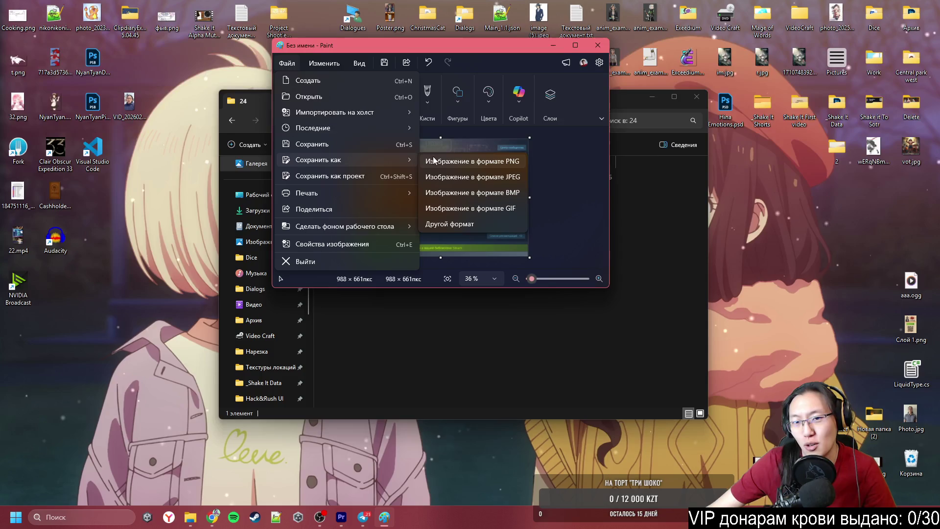
left_click(434, 160)
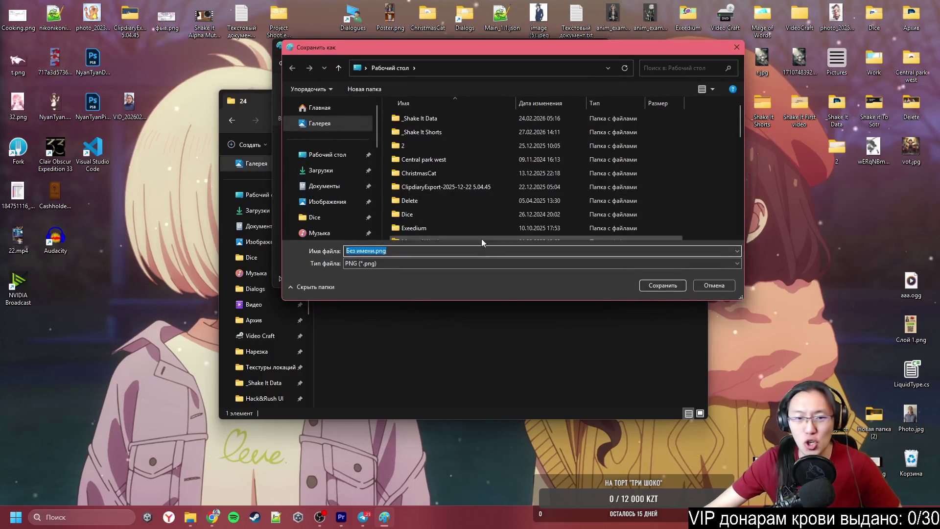
left_click(524, 120)
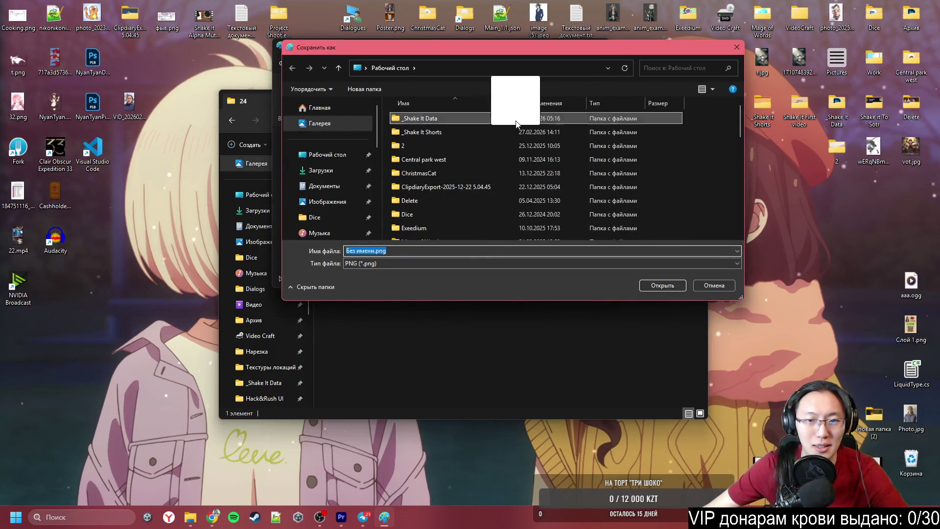
double_click(469, 131)
scroll(443, 230, "down", 6)
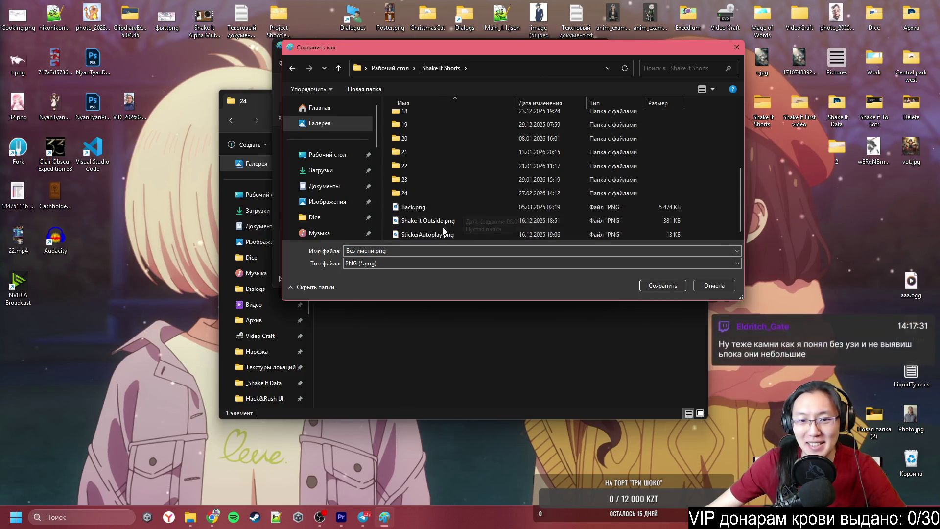
double_click(439, 194)
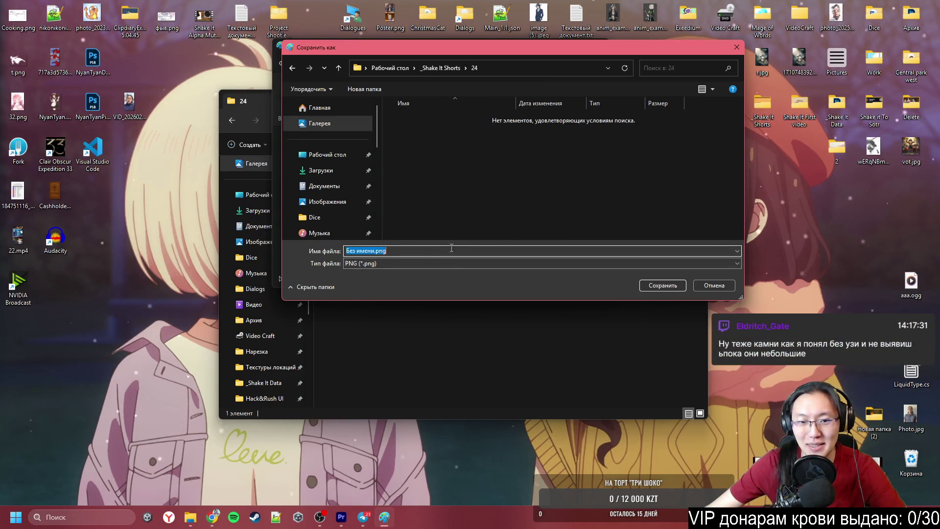
type("2")
left_click(657, 287)
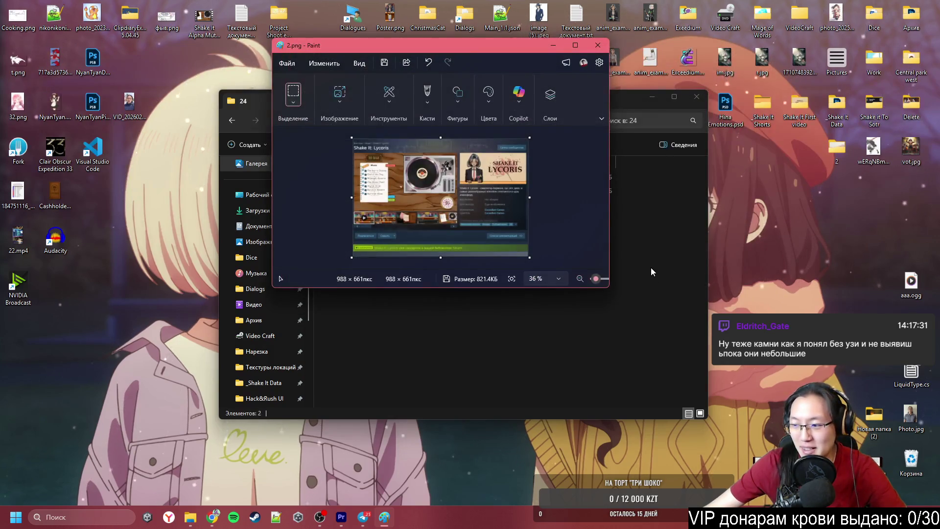
- Raise the Explorer window for folder 24, select 2.png and switch to Premiere Pro
left_click(651, 268)
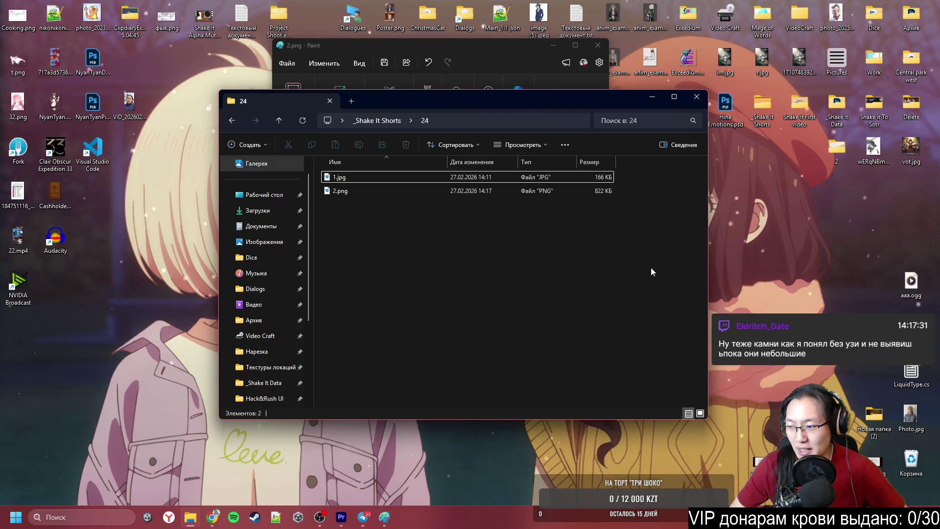
right_click(651, 268)
key("Escape")
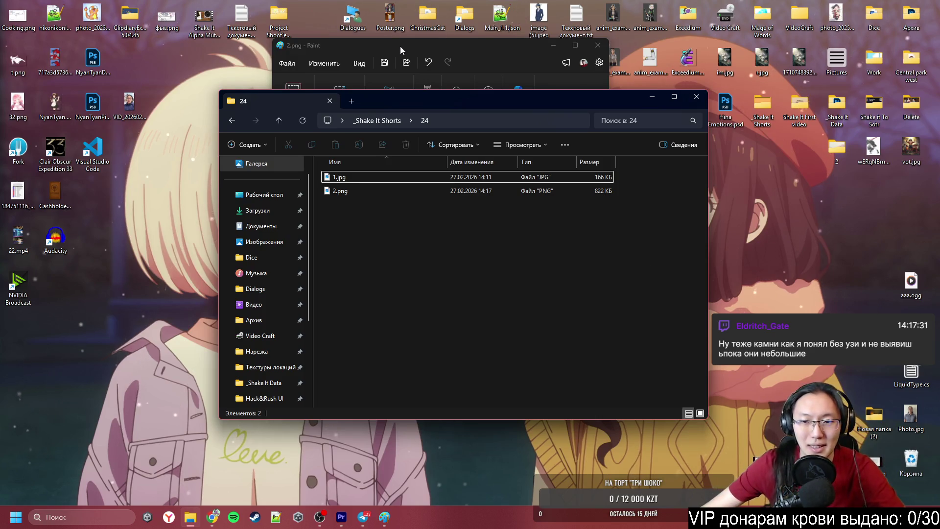
left_click(371, 191)
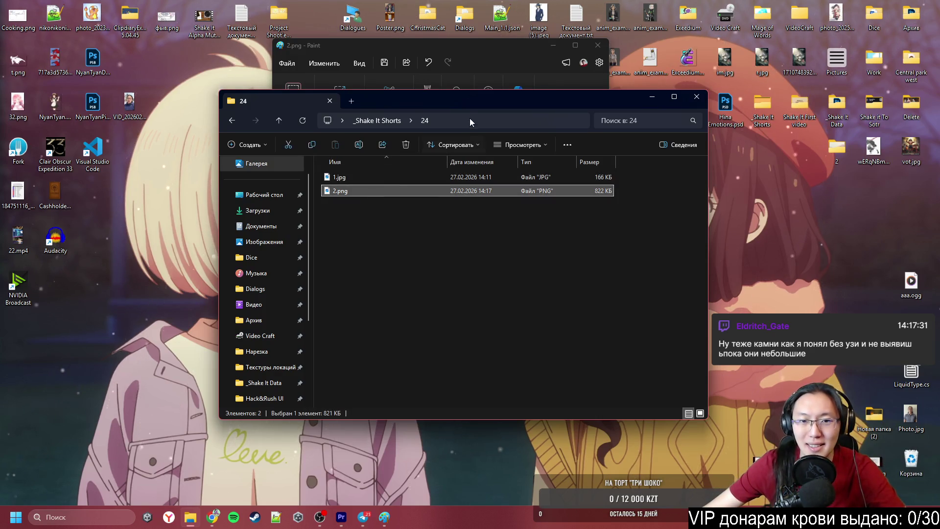
left_click(341, 516)
key("alt+Tab")
- Place 2.png on track V2 above the video and shift it one second later
mouse_move(380, 196)
left_mouse_down()
mouse_move(177, 353)
mouse_move(225, 360)
mouse_move(215, 380)
left_mouse_up()
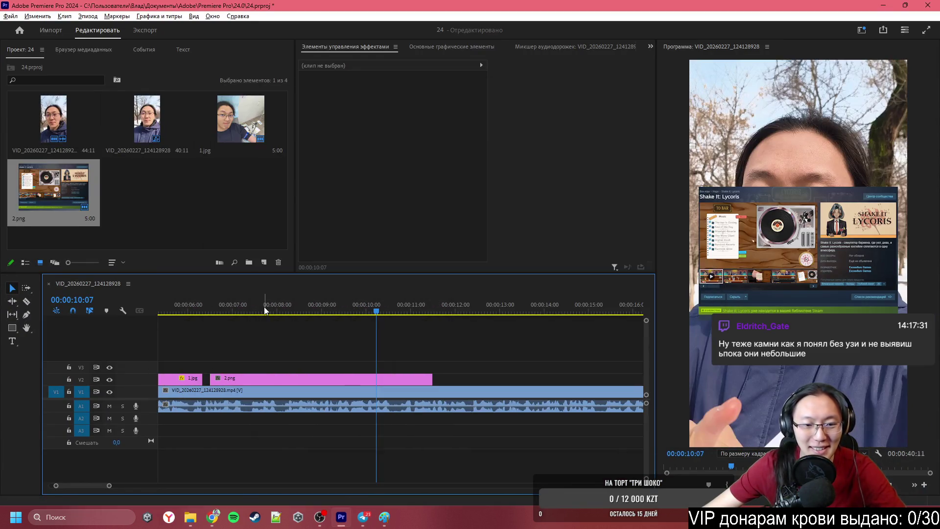
left_click(262, 304)
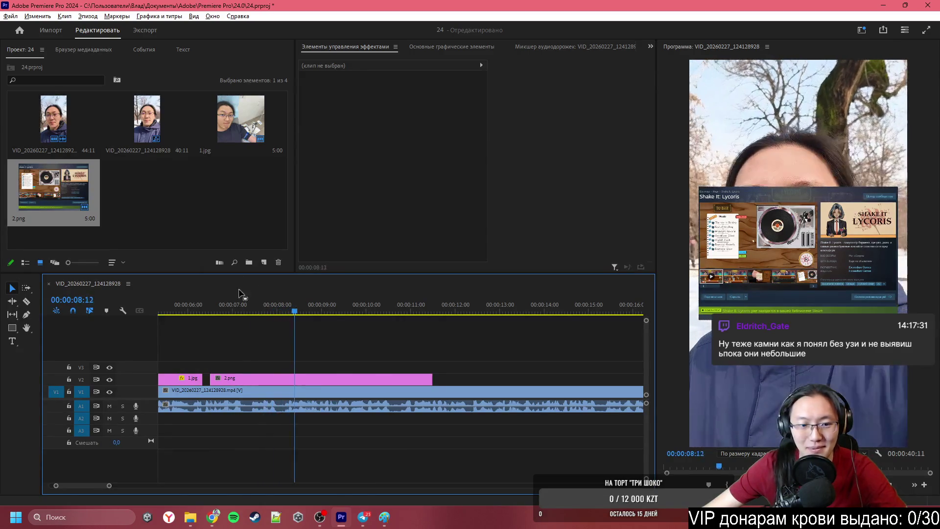
left_click(243, 305)
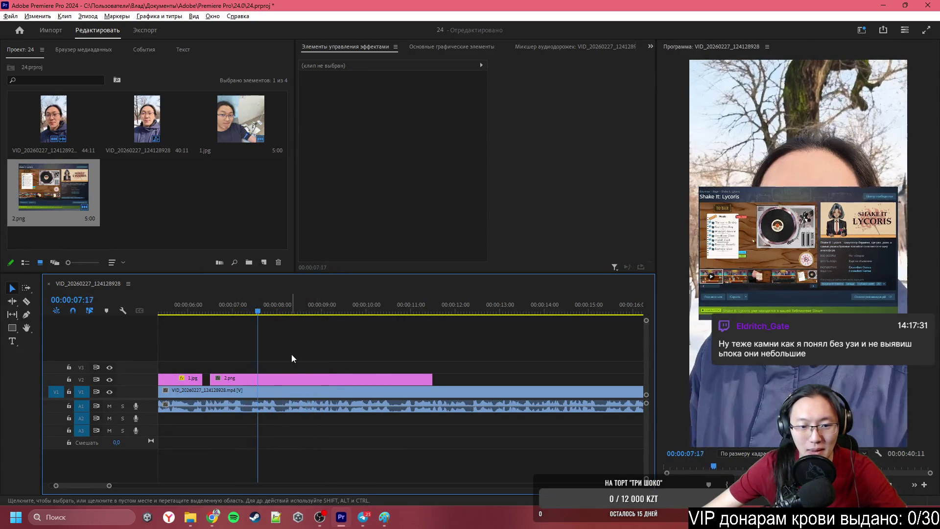
left_click_drag(285, 378, 346, 378)
- Zoom the timeline and replay from about 08:06 to check the overlay placement
key("space")
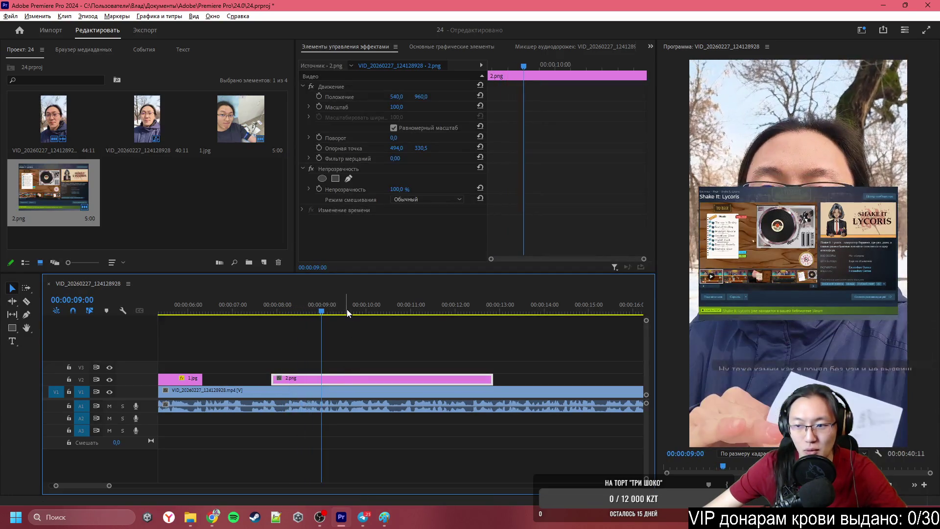
key("equal")
left_click(257, 302)
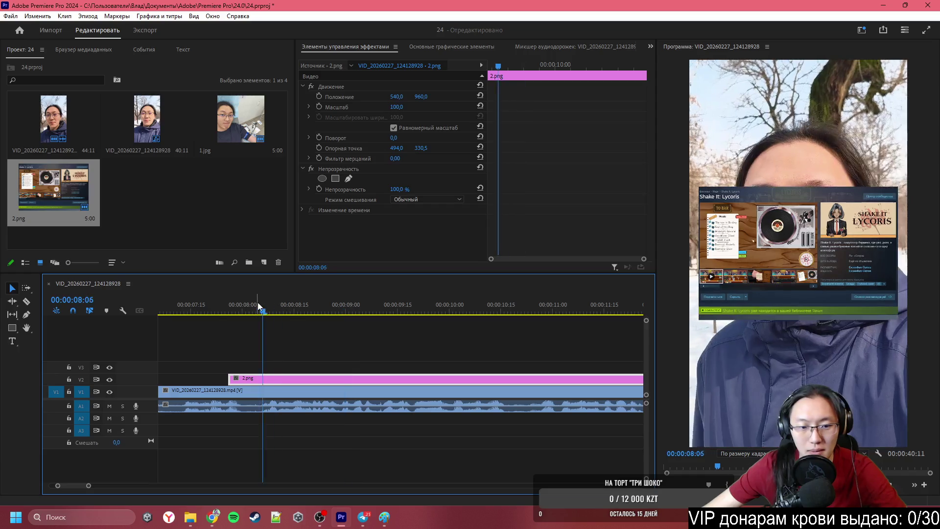
left_click(264, 300)
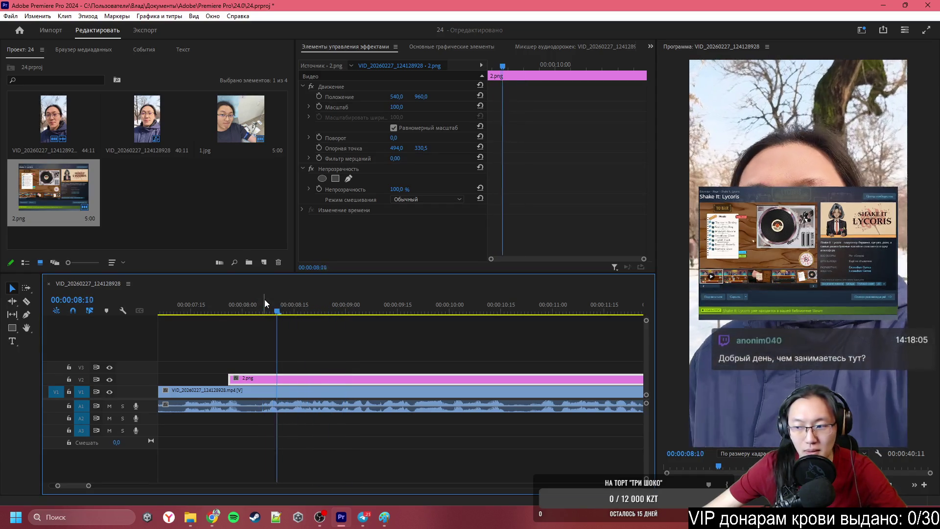
key("space")
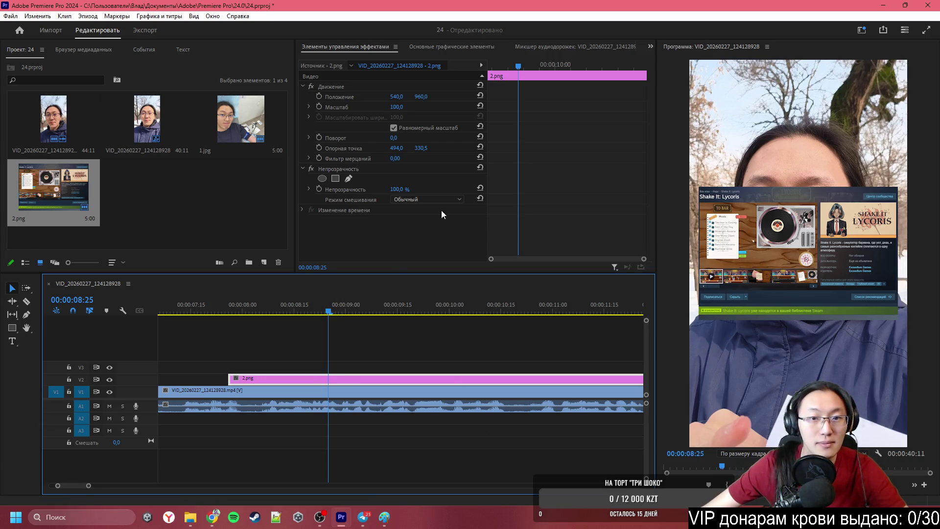
- Set a Position keyframe, scale the overlay to 72.8 and move it to 523.0, 336.2
left_click(320, 97)
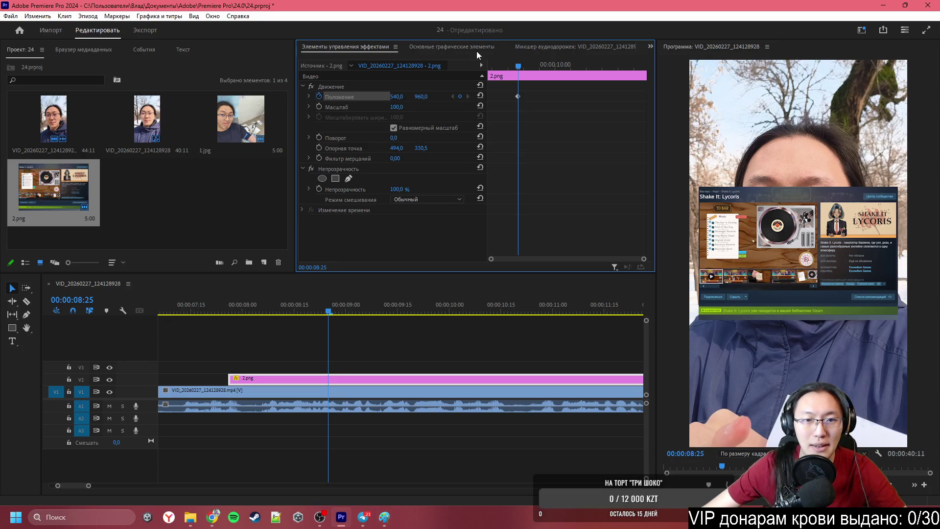
left_click(792, 241)
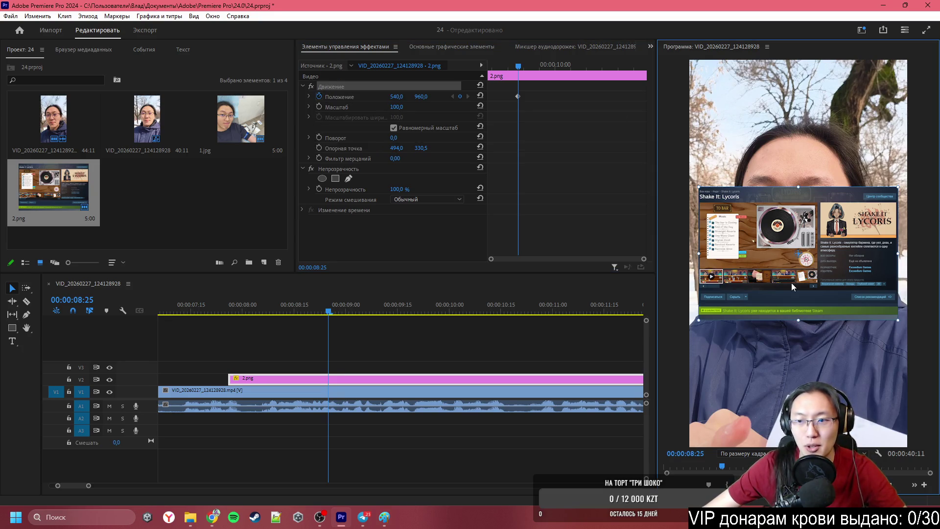
left_click(807, 165)
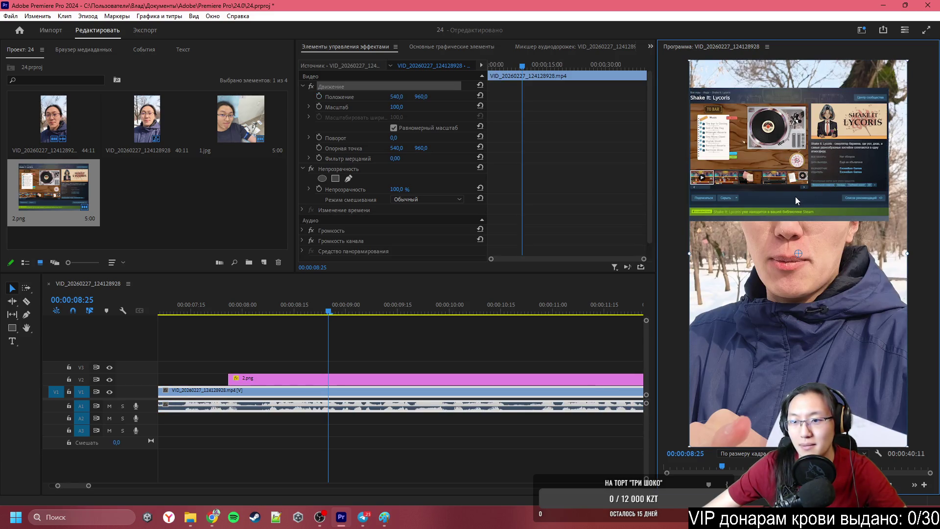
left_click(351, 381)
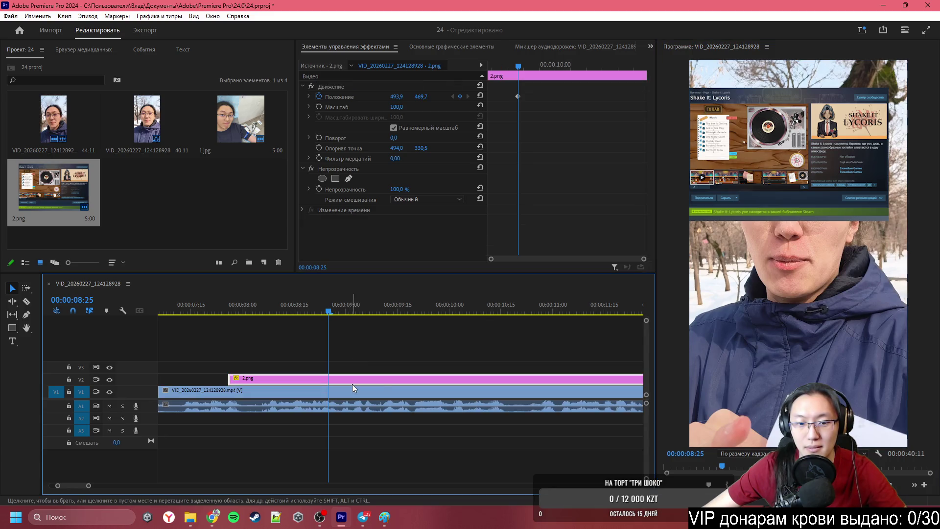
left_click(735, 178)
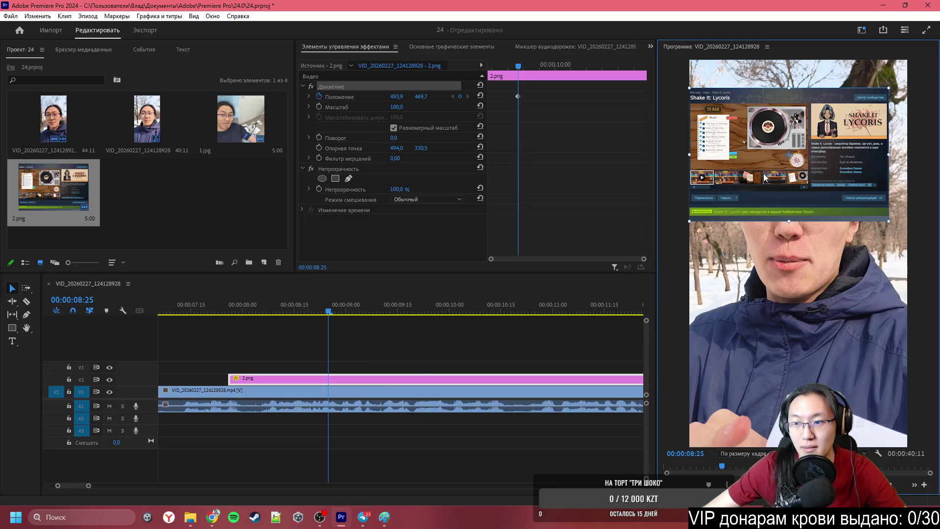
left_click_drag(765, 172, 765, 165)
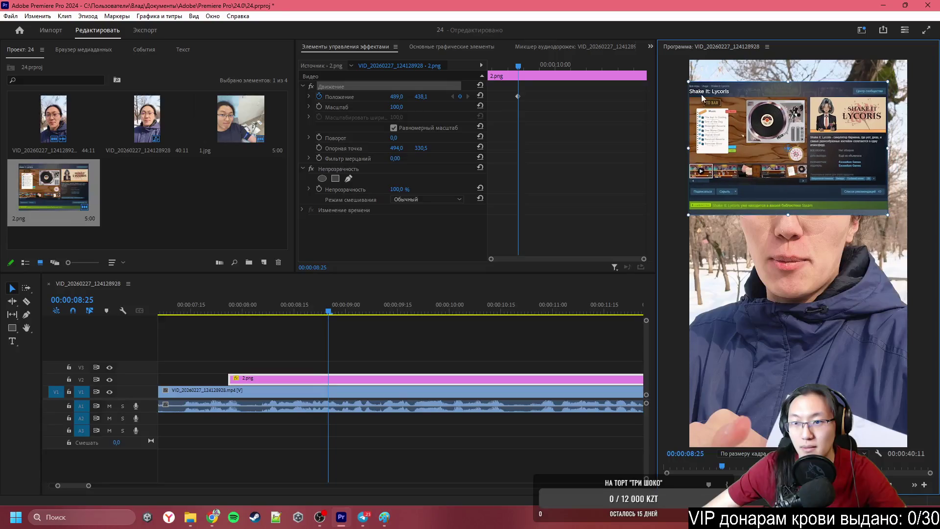
left_click_drag(693, 84, 712, 99)
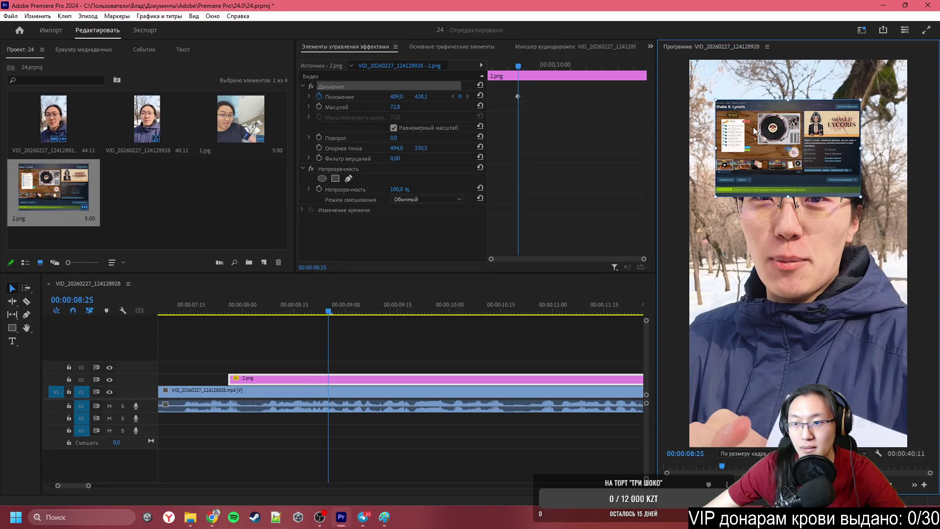
left_click_drag(753, 128, 761, 108)
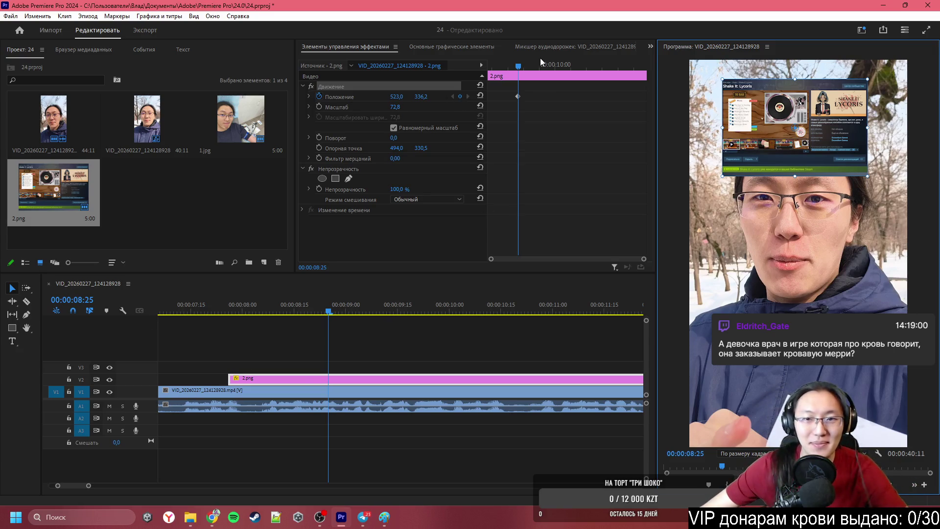
- Add a Position keyframe at 09:04, push the 08:25 keyframe off-screen right, and preview
left_click(545, 112)
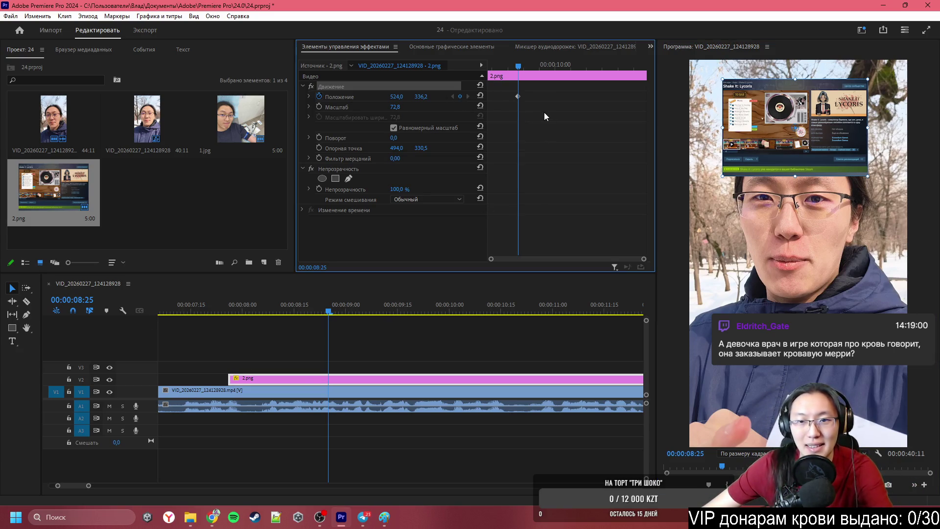
key("Right")
key("Right")
key("Right")
key("Right")
key("Right")
key("Right")
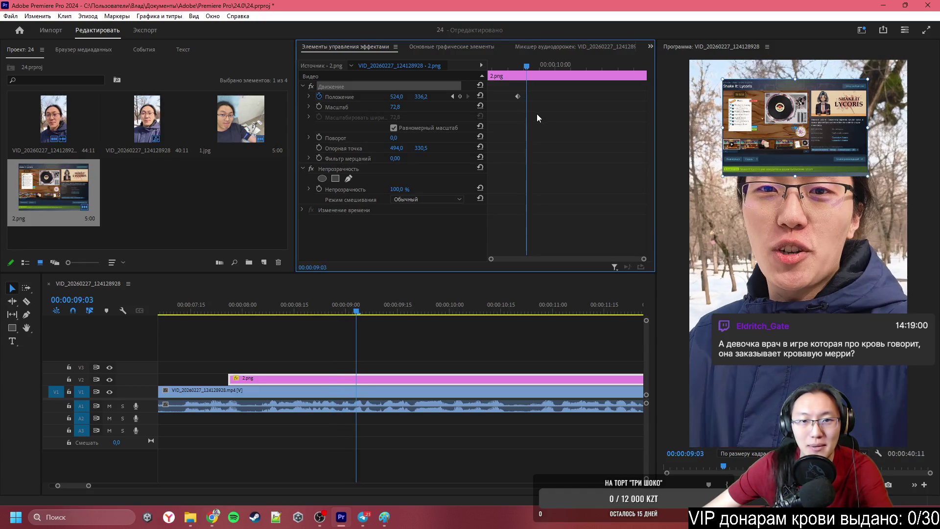
left_click(460, 97)
left_click(453, 96)
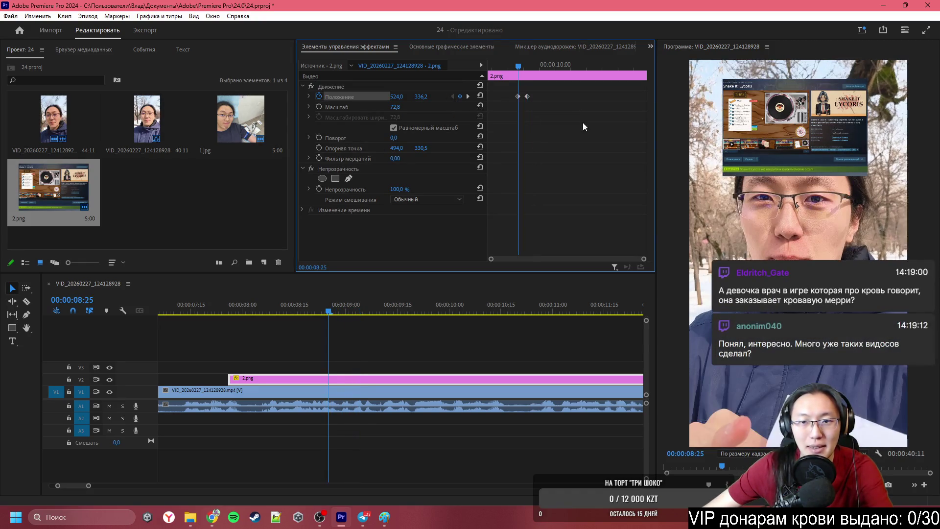
left_click_drag(396, 96, 587, 96)
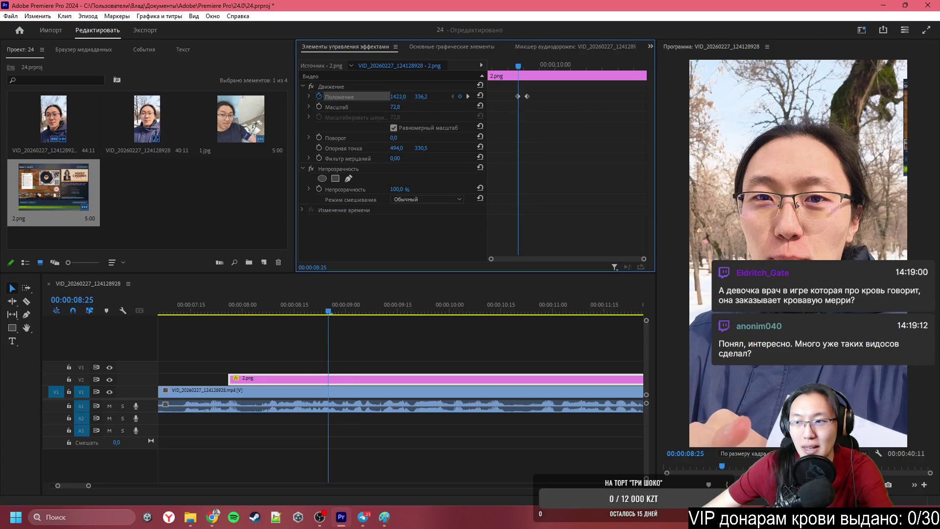
left_click_drag(516, 66, 504, 69)
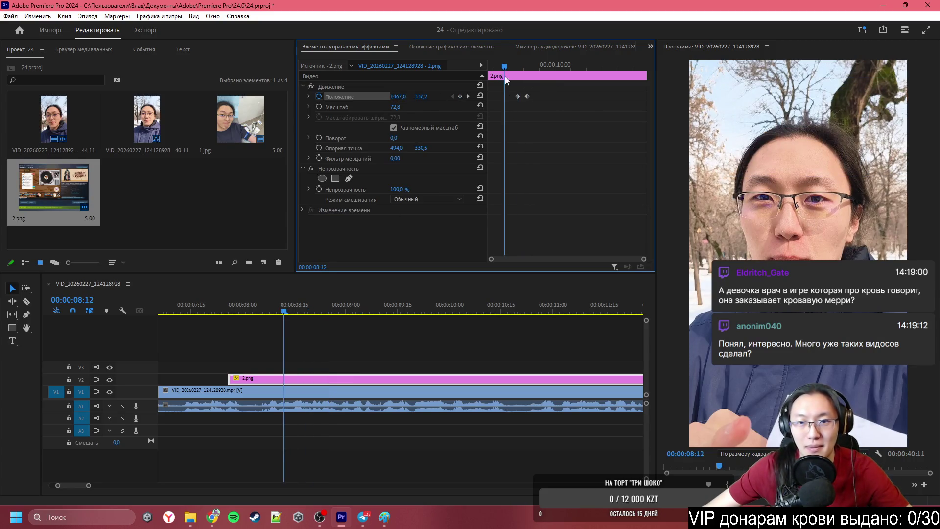
key("space")
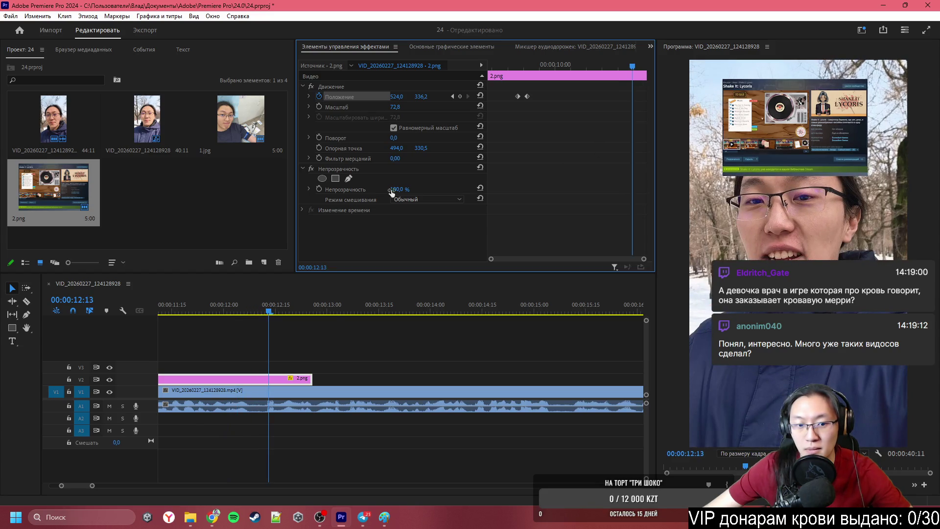
- Keyframe Position at 12:10, then set Position X to -384 at 12:19
left_click(269, 319)
key("Left")
key("Left")
key("Left")
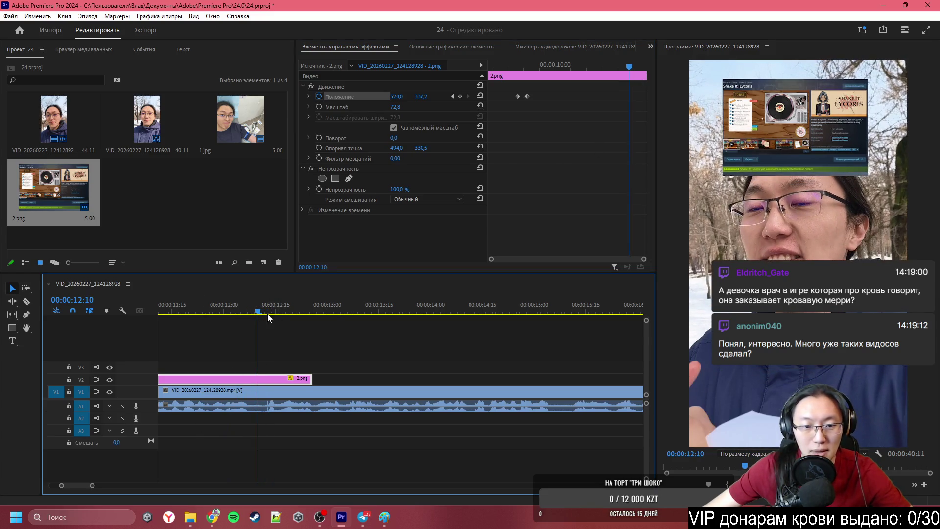
left_click(460, 97)
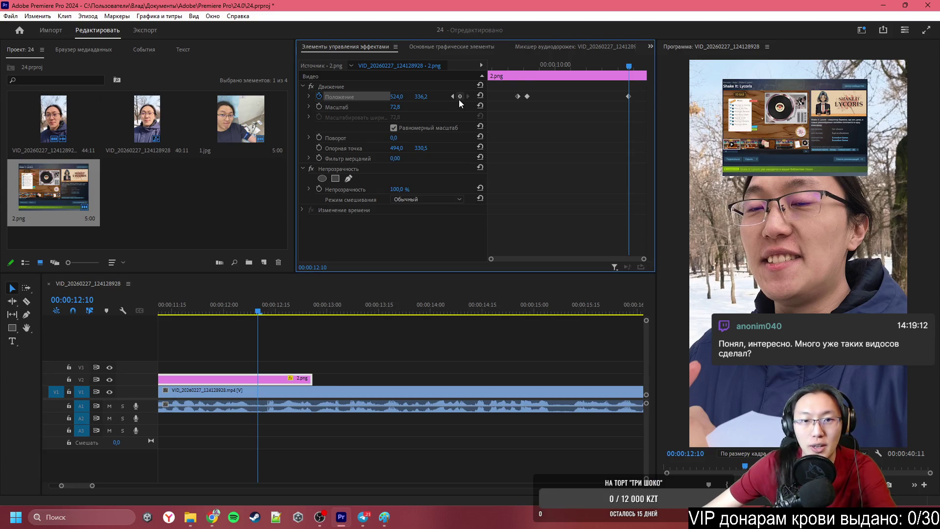
key("Right")
key("Right")
key("Right")
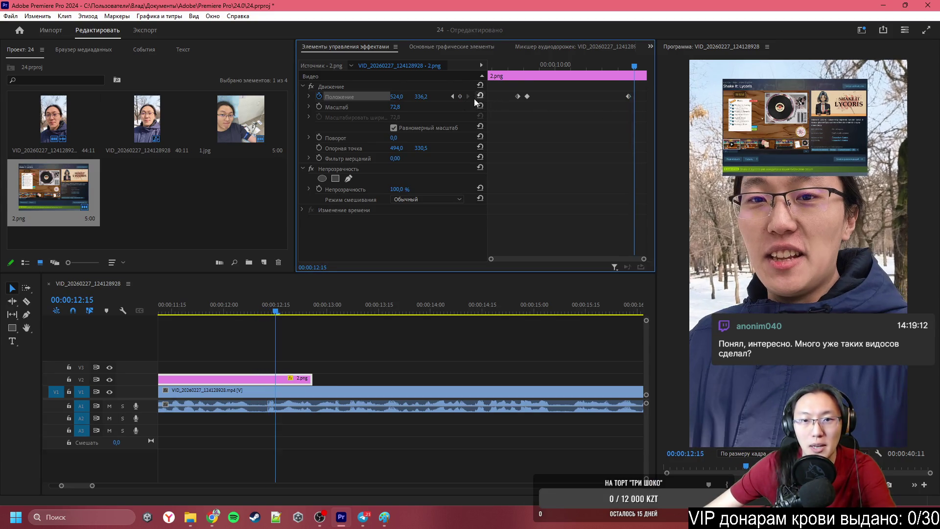
key("Right")
left_click(397, 96)
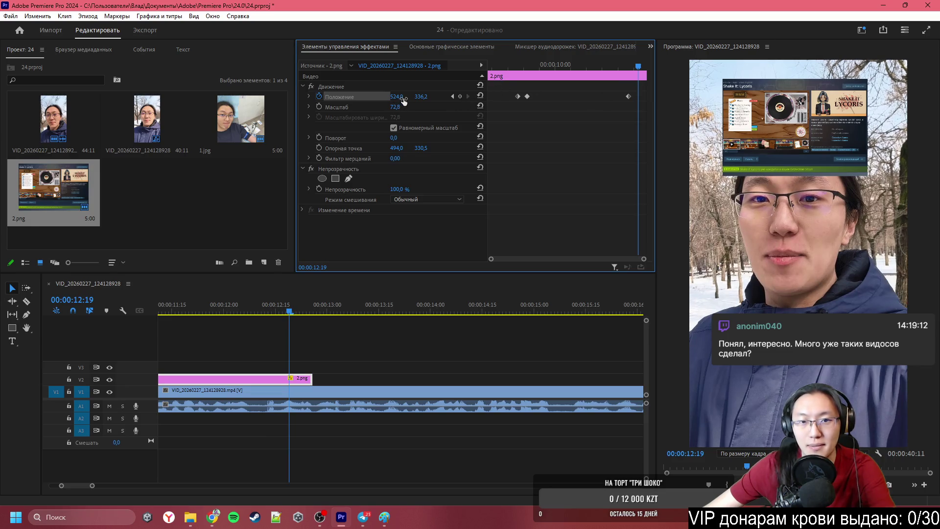
type("-301")
key("Return")
type("-384")
key("Return")
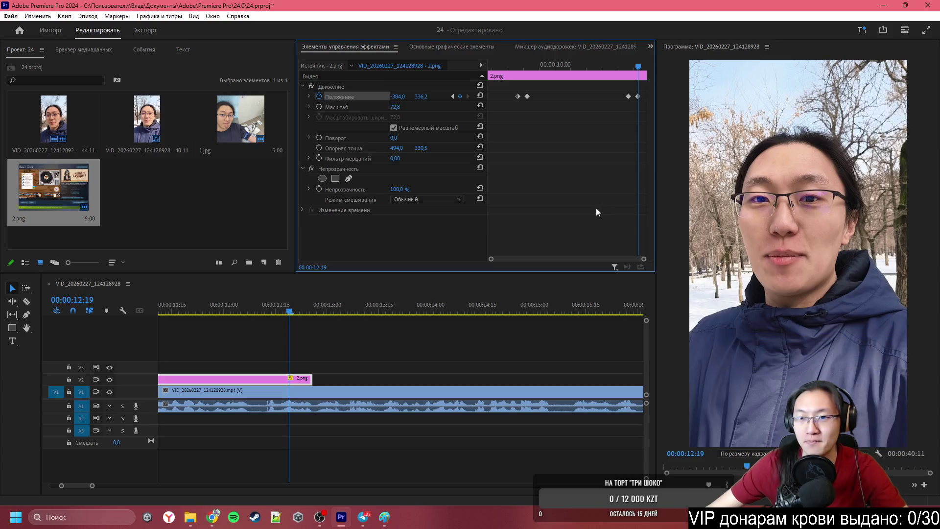
- Play back from 08:04 to preview the overlay sliding in and out
left_click(497, 67)
key("space")
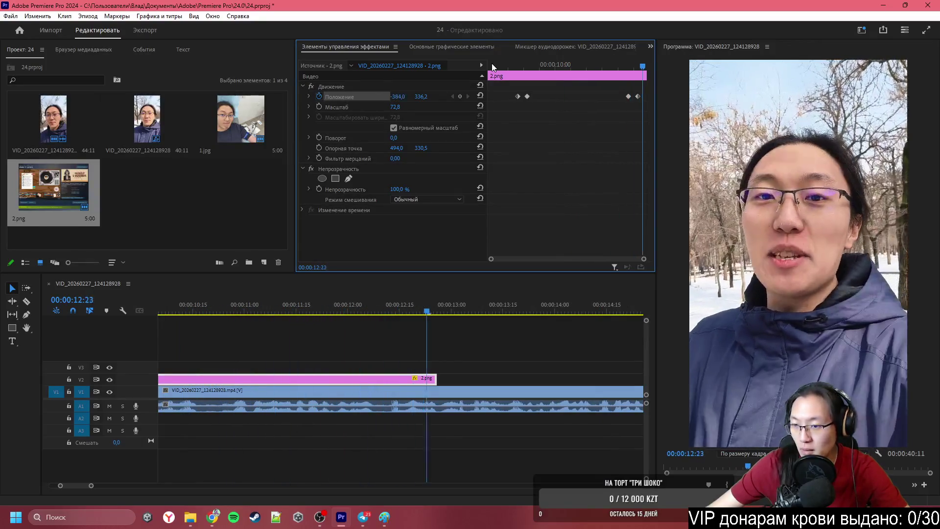
key("space")
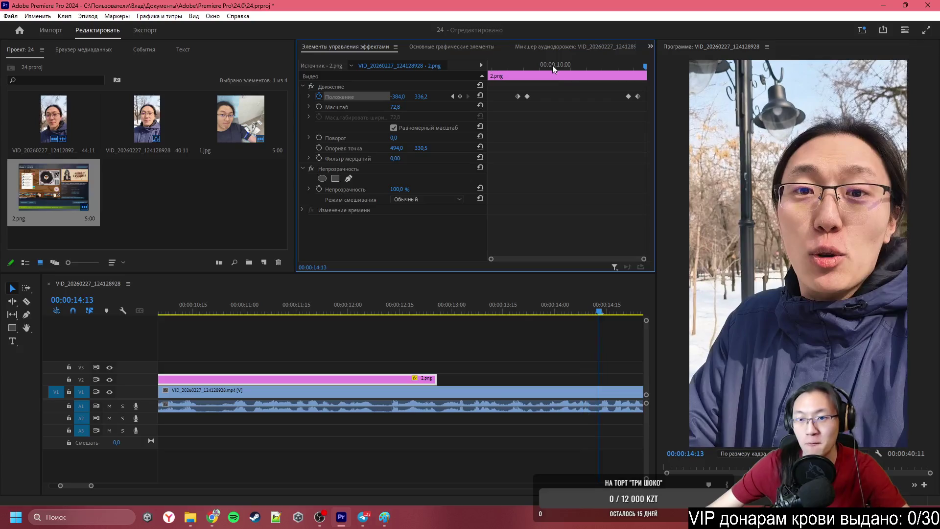
left_click(597, 67)
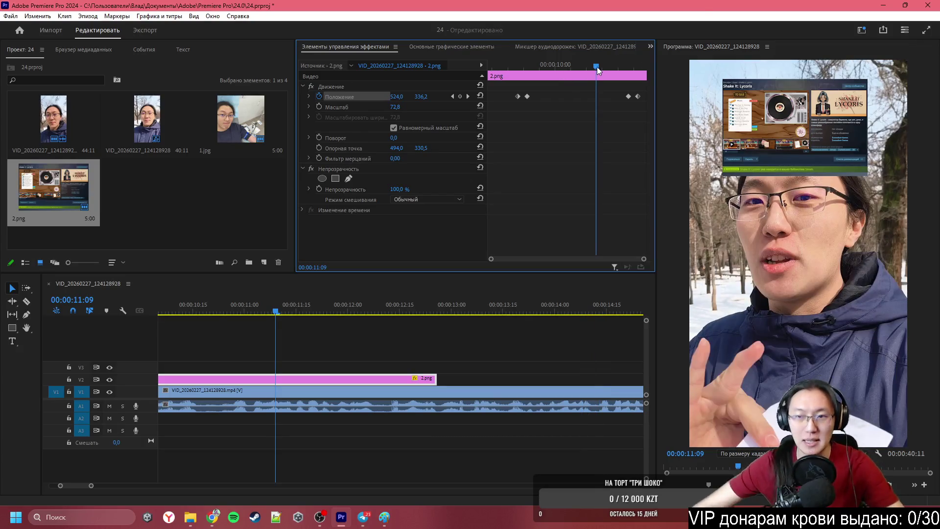
- Minimize Premiere Pro and launch Unity Hub from the taskbar
left_click(884, 5)
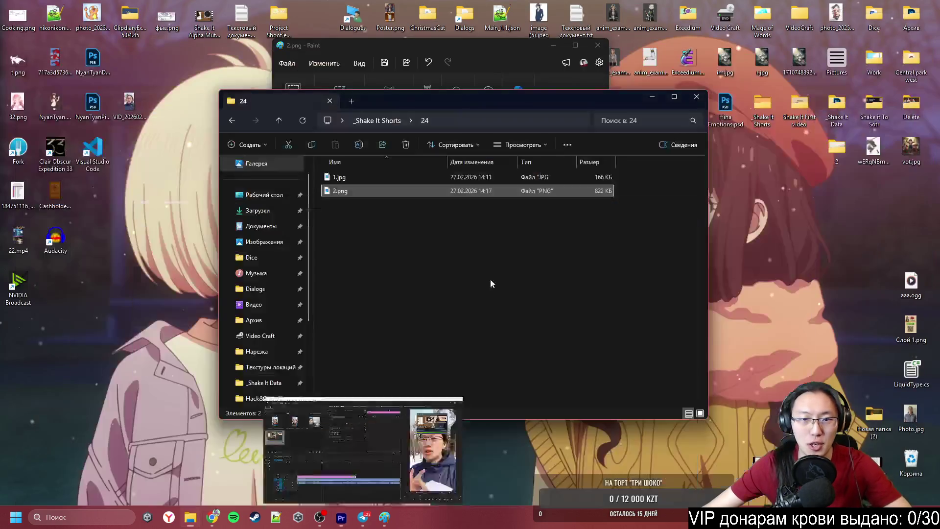
left_click(299, 517)
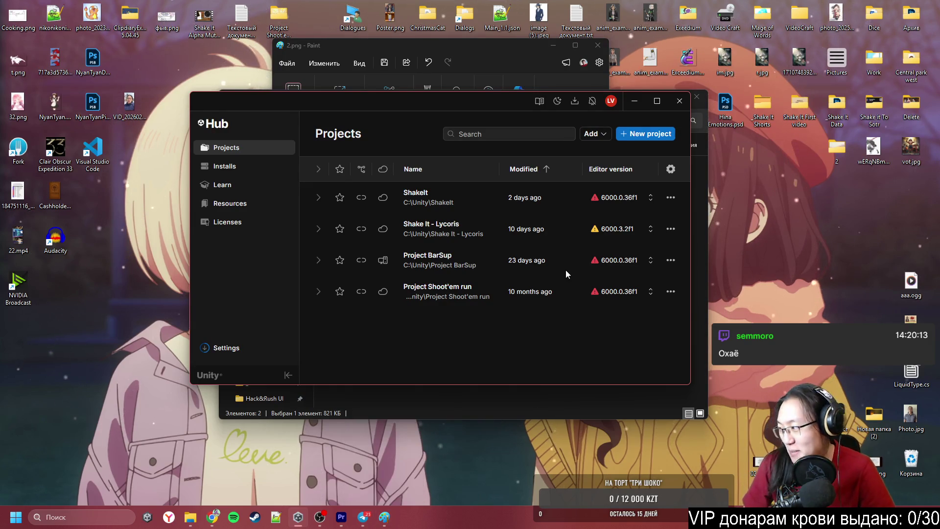
- Open the ShakeIt project and, once SampleScene loads, pan toward the Settings panel
left_click(443, 206)
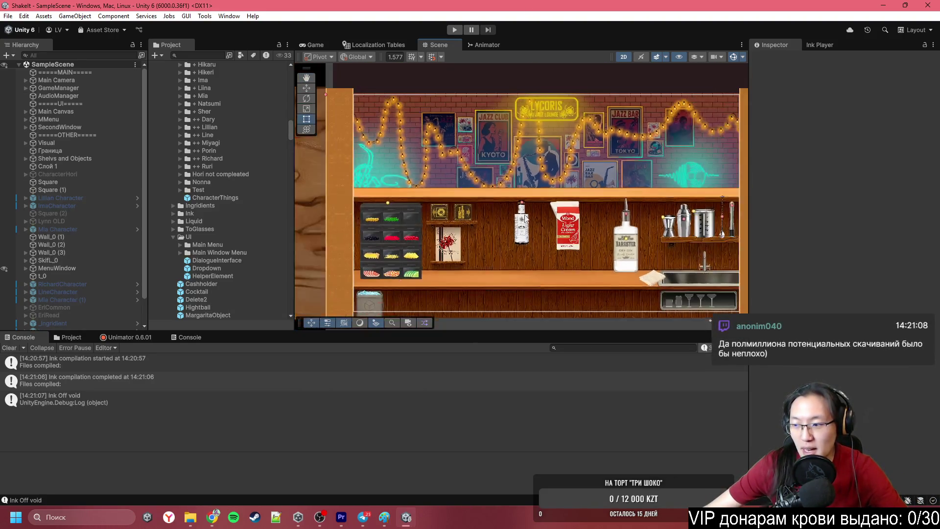
scroll(527, 216, "down", 2)
left_click_drag(448, 192, 515, 228)
- Zoom the Scene view around the Settings panel, then switch to the Game view of the bar
scroll(508, 251, "up", 2)
scroll(629, 194, "up", 5)
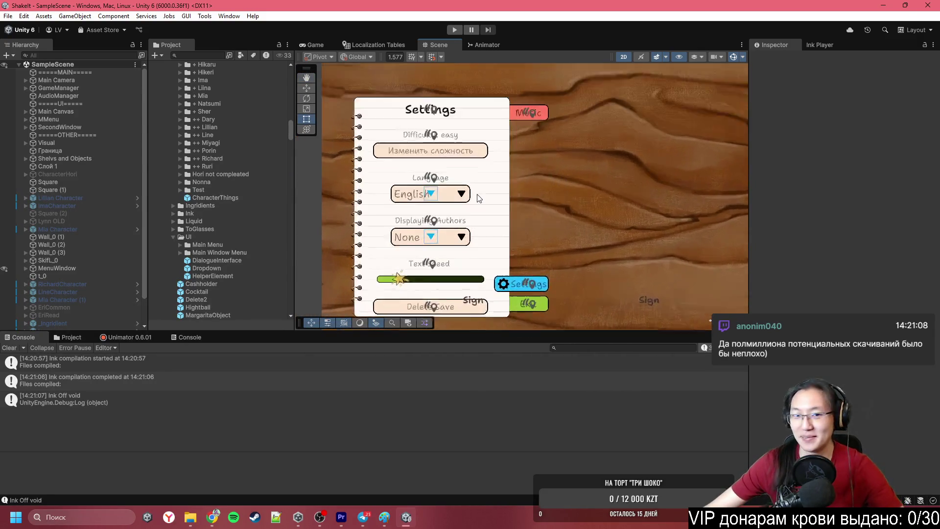
scroll(608, 224, "down", 6)
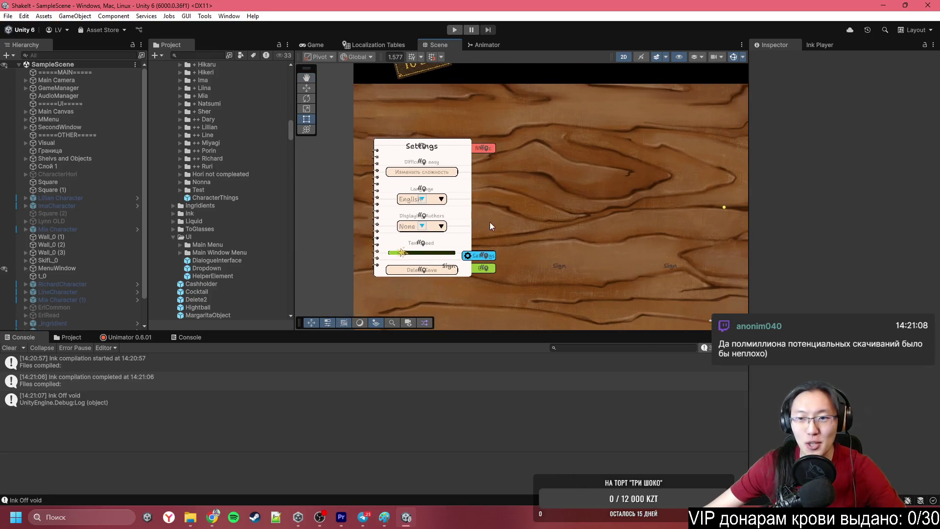
scroll(490, 147, "up", 1)
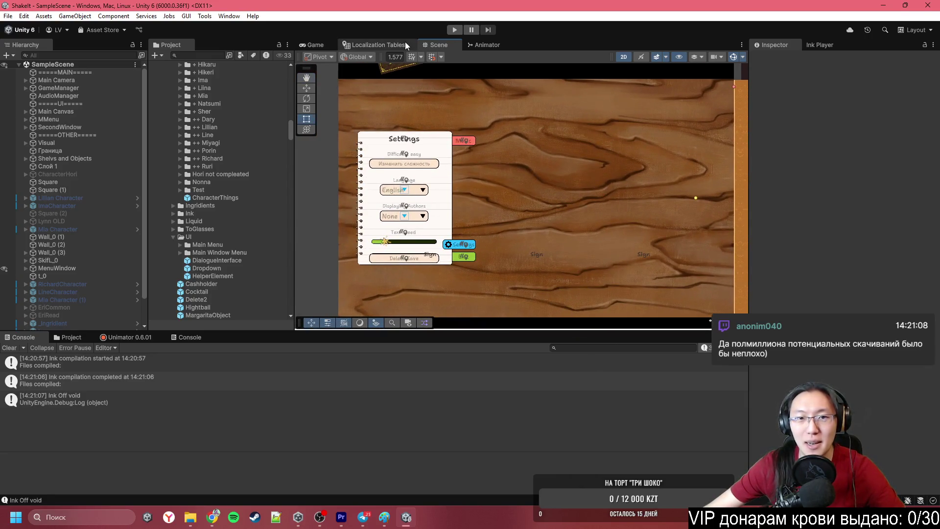
left_click(313, 44)
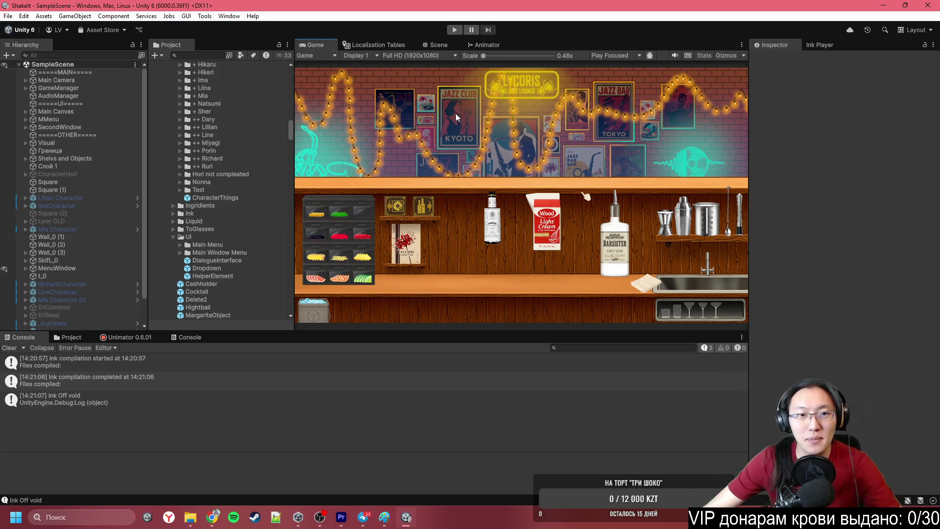
- In Scene view, select the Settings panel, deactivate it, and collapse Note Main's children
left_click(437, 45)
scroll(461, 128, "down", 3)
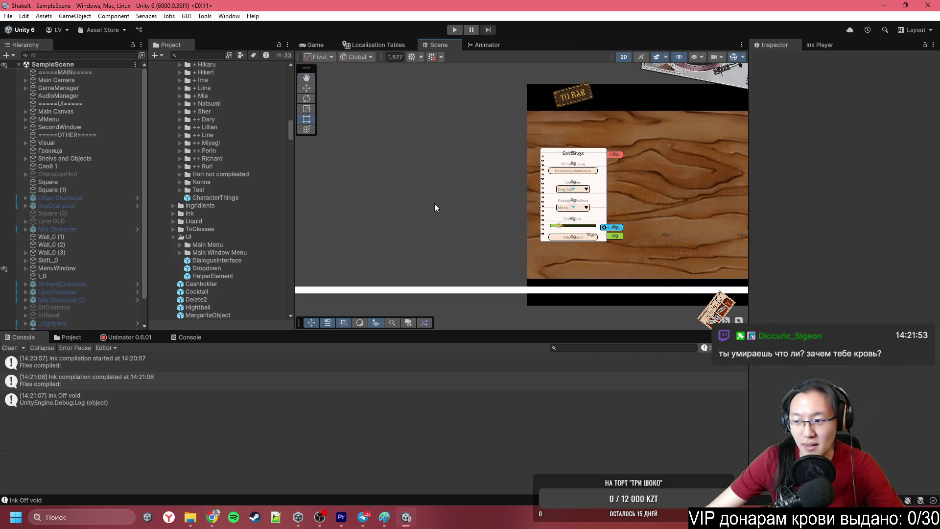
left_click_drag(463, 196, 346, 194)
scroll(369, 184, "up", 5)
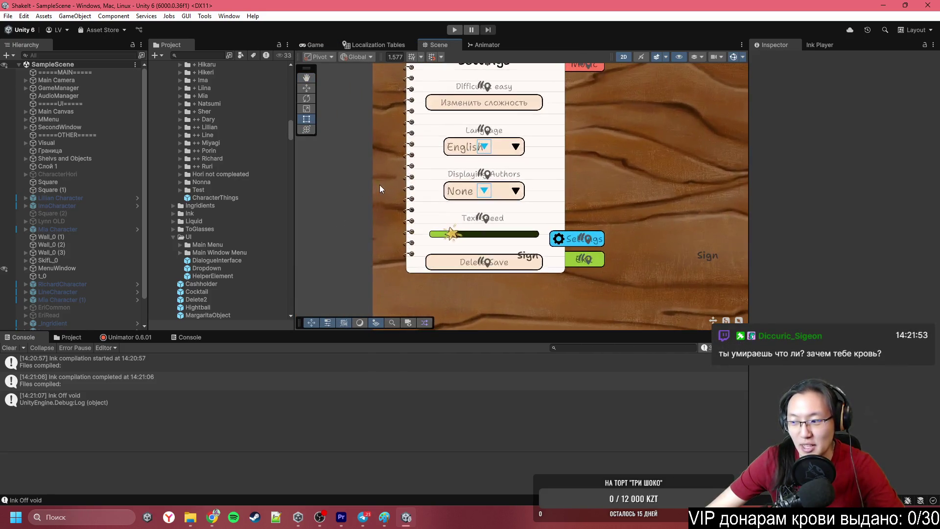
key("t")
left_click(495, 162)
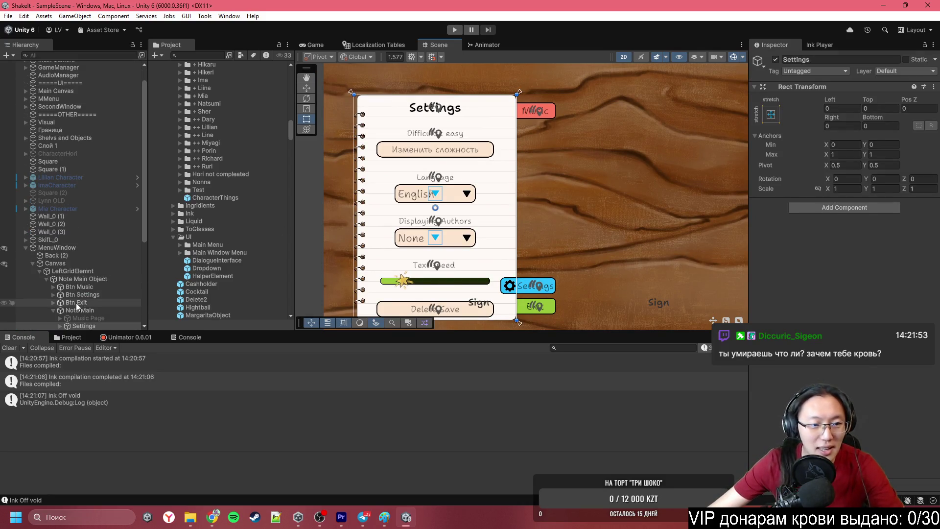
scroll(102, 294, "down", 3)
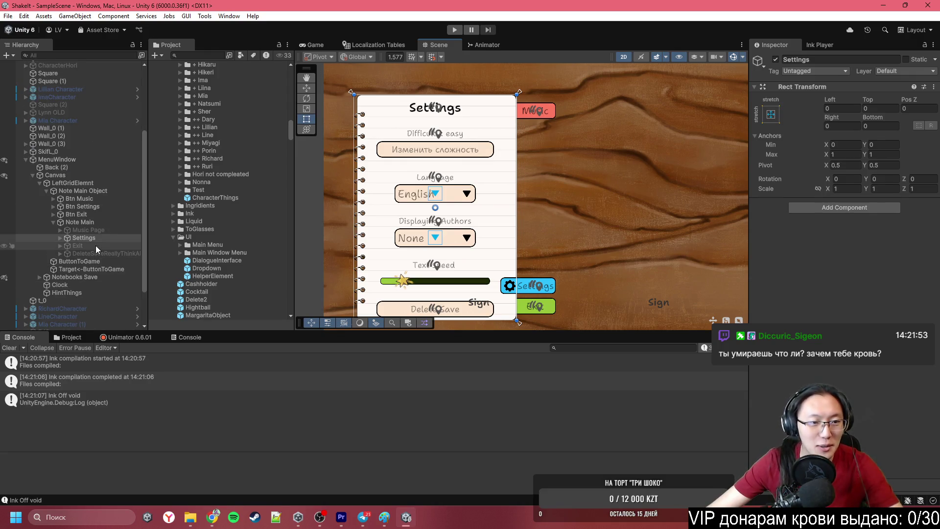
key("alt+shift+a")
key("alt+shift+a")
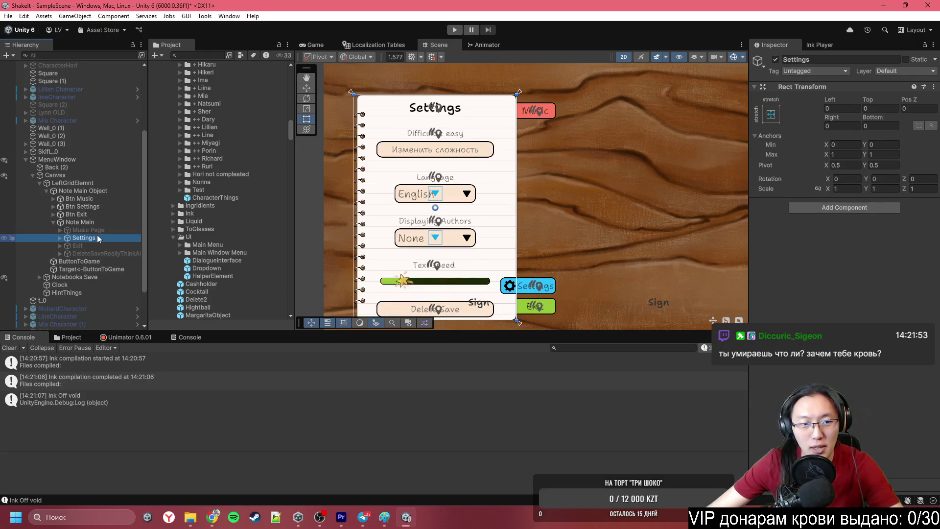
key("alt+shift+a")
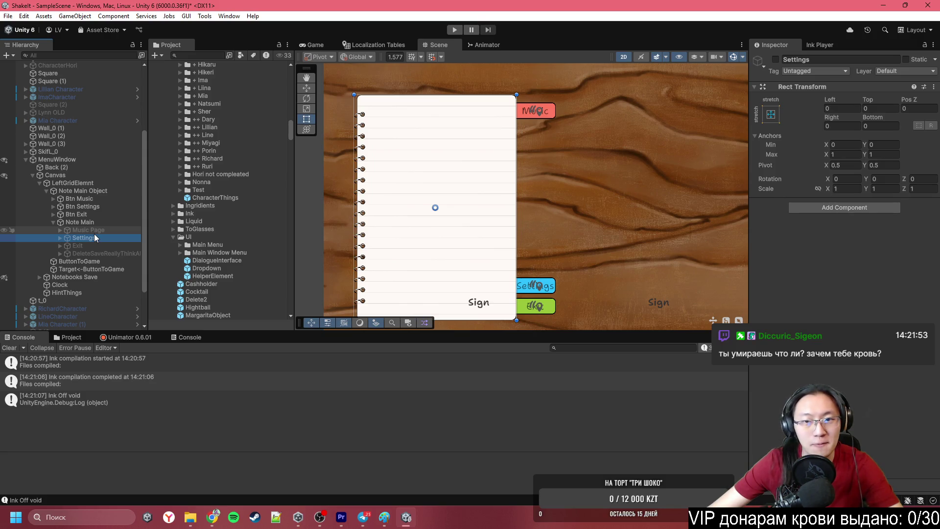
left_click(54, 222)
- Expand Note Main and select Music Page, briefly toggling it active to preview it
left_click(70, 222)
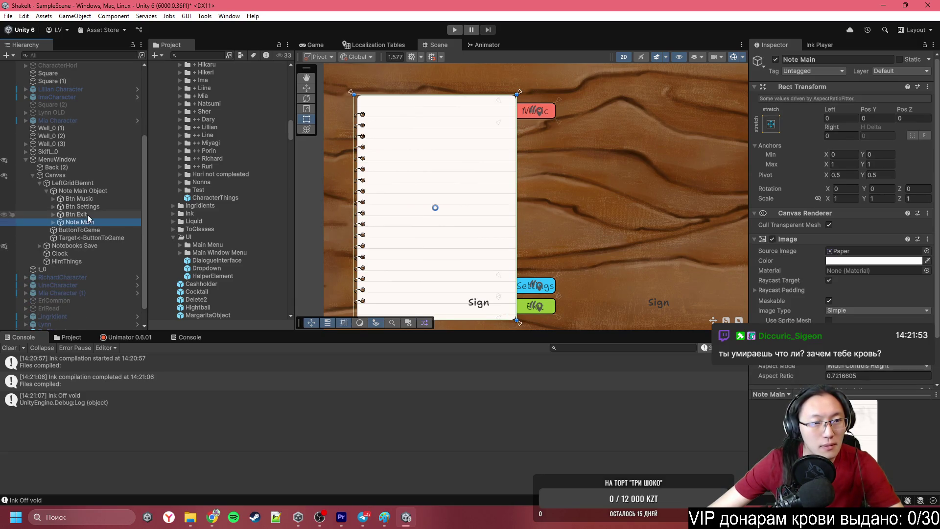
left_click(84, 207)
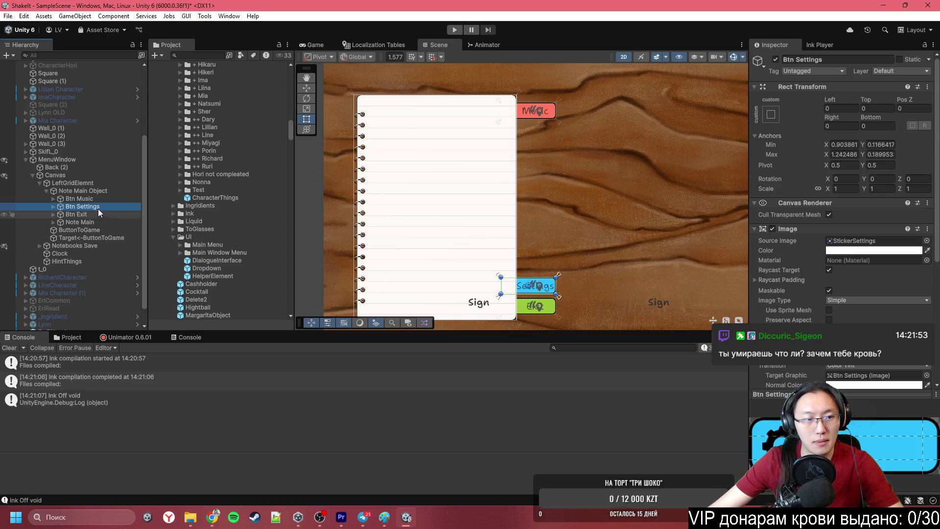
left_click(51, 222)
left_click(52, 223)
scroll(73, 224, "down", 2)
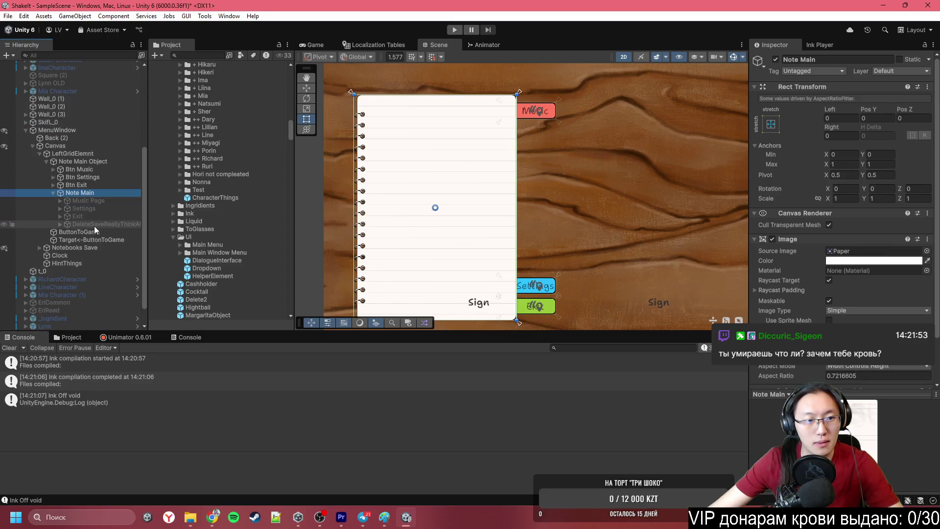
left_click(96, 210)
left_click(102, 200)
key("shift+alt+a")
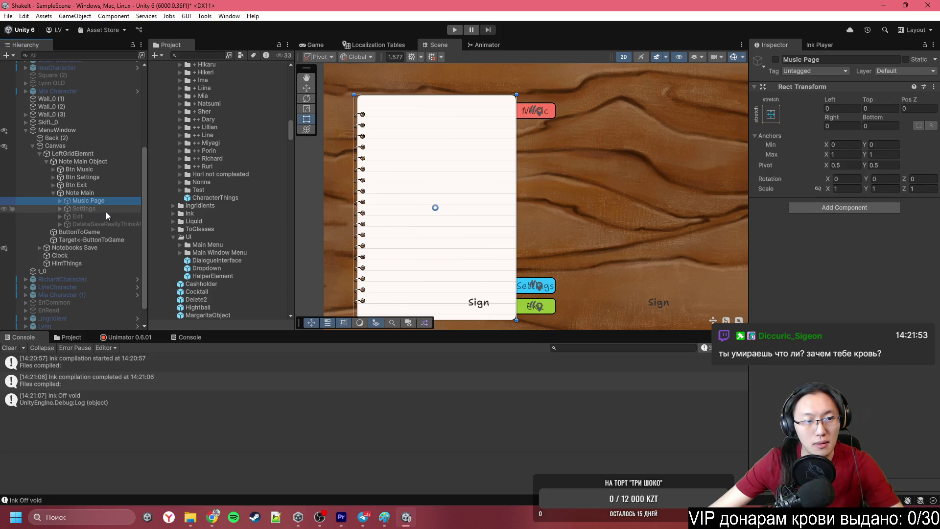
key("shift+alt+a")
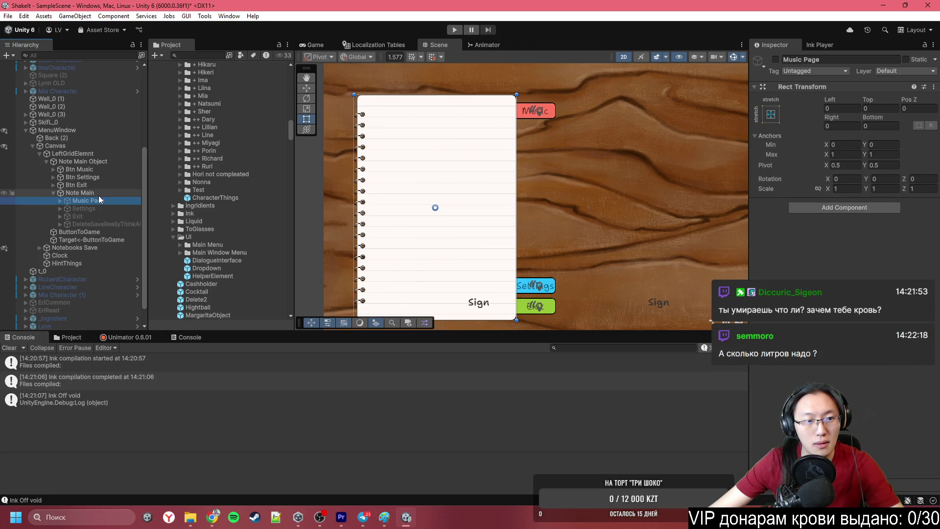
- Duplicate Music Page and start renaming the copy to 'Donors page'
key("ctrl+d")
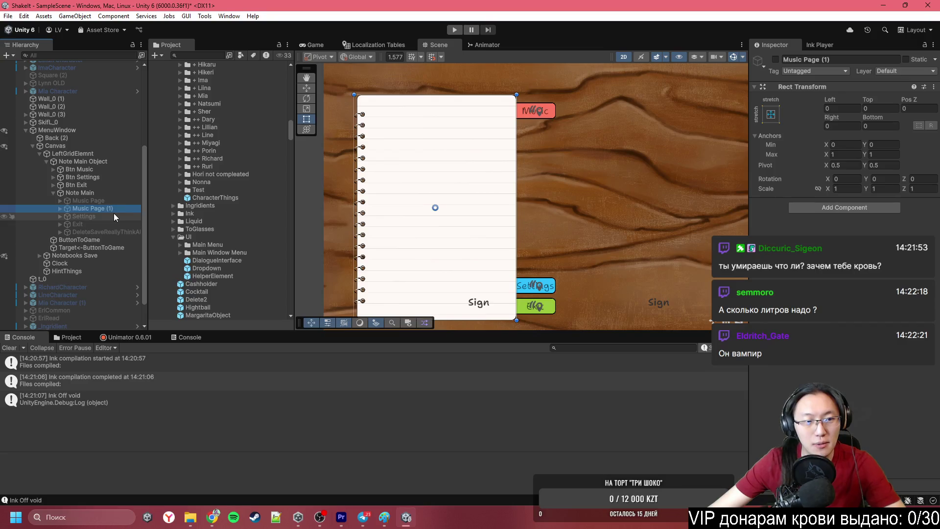
left_click(836, 58)
type("Donors page")
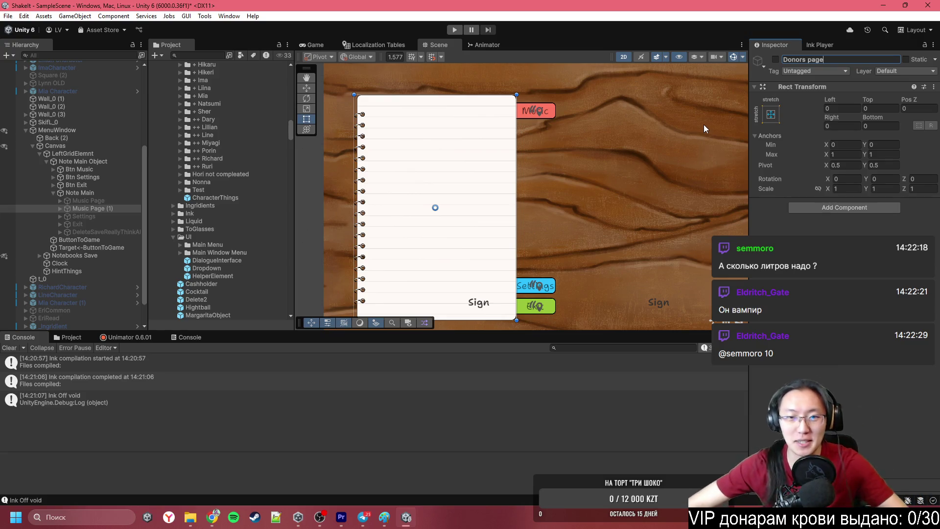
scroll(392, 161, "up", 3)
- Confirm the 'Donors page' name and delete its Toggle PlayList child
key("Return")
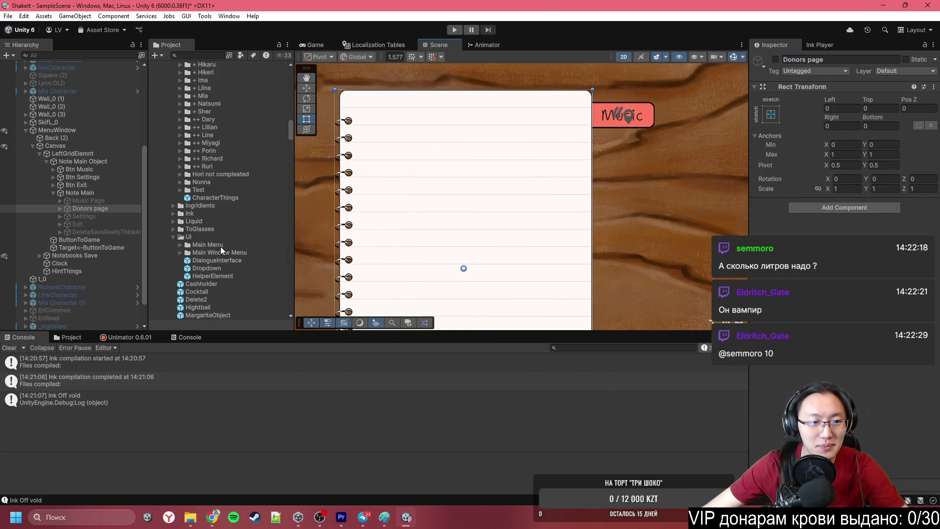
left_click(60, 209)
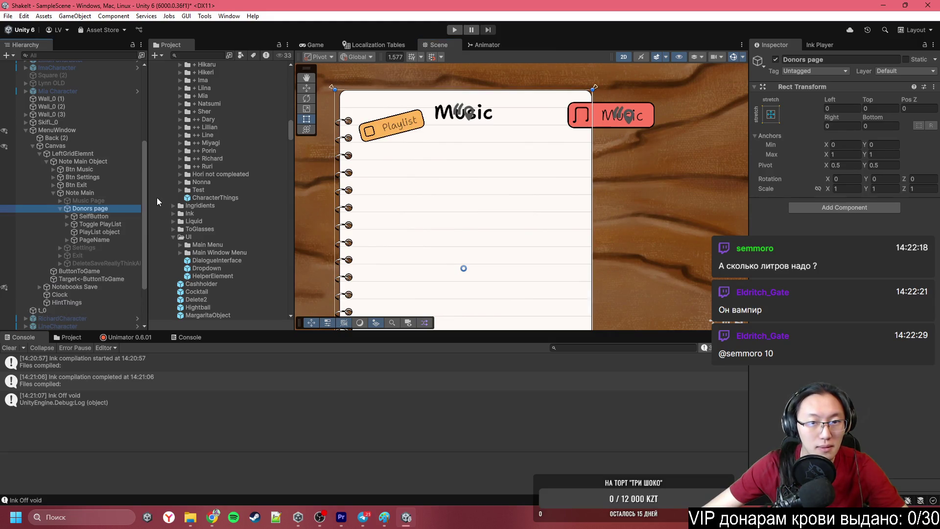
left_click(97, 223)
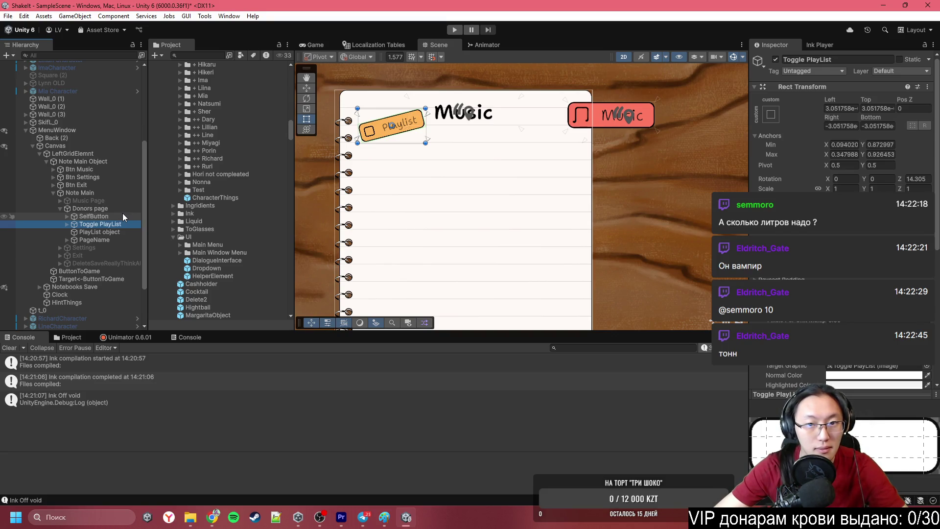
key("Delete")
- Rename the page's SelfButton object to Доноры
left_click(123, 216)
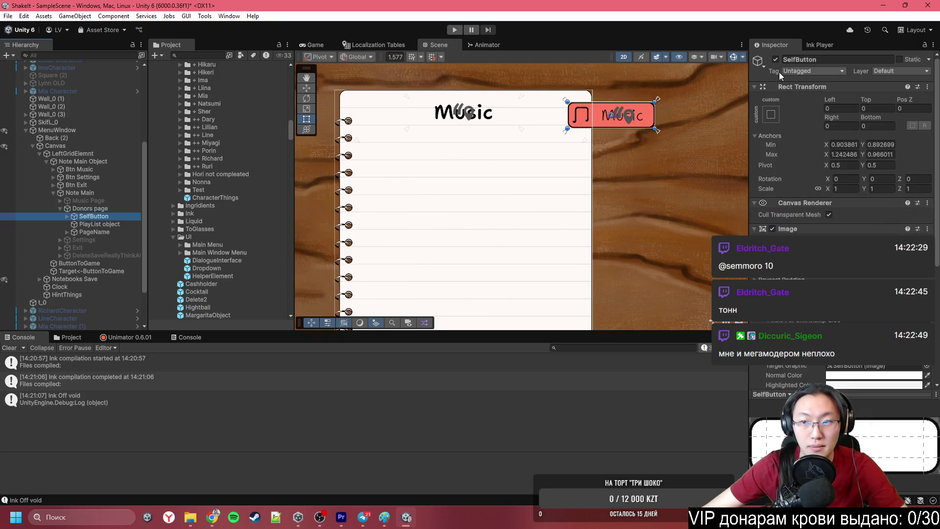
left_click(830, 58)
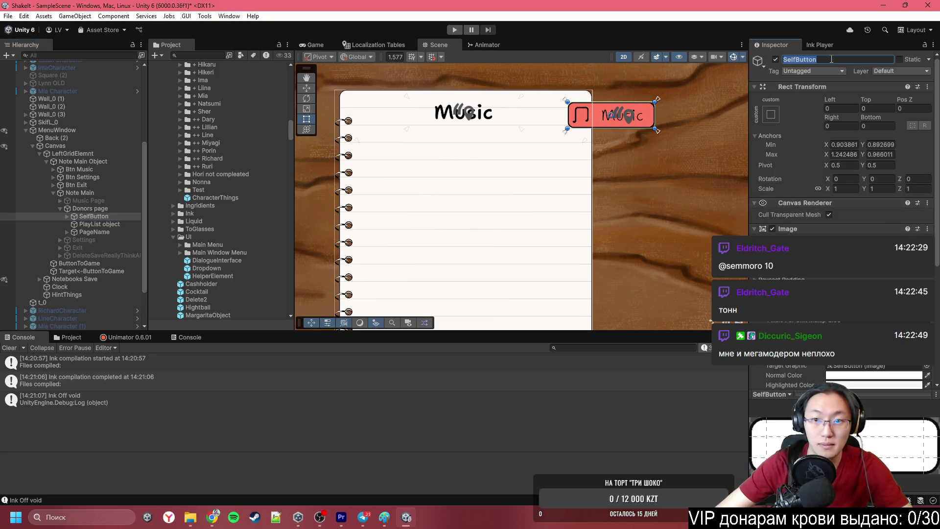
key("BackSpace")
type("Доноры")
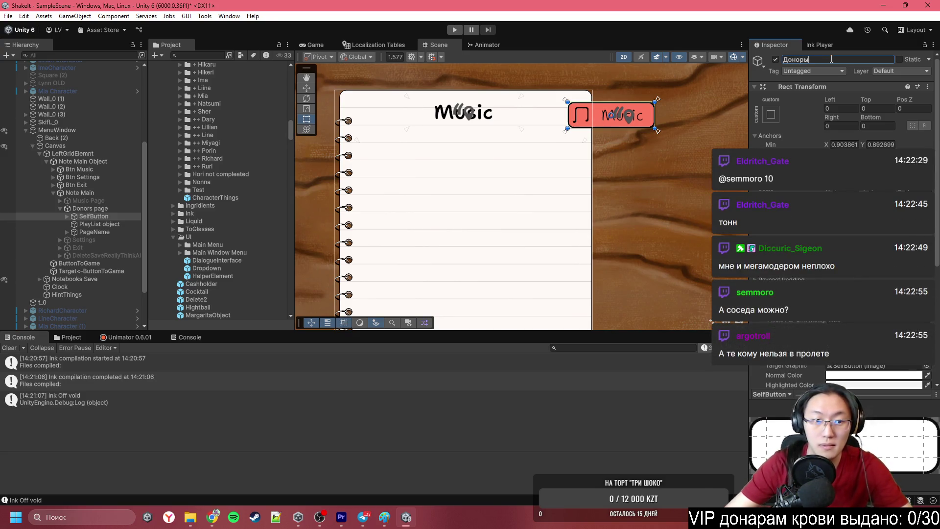
left_click(73, 217)
- Rename the button's text child to Доноры and remove its Localize String Event component
left_click(67, 216)
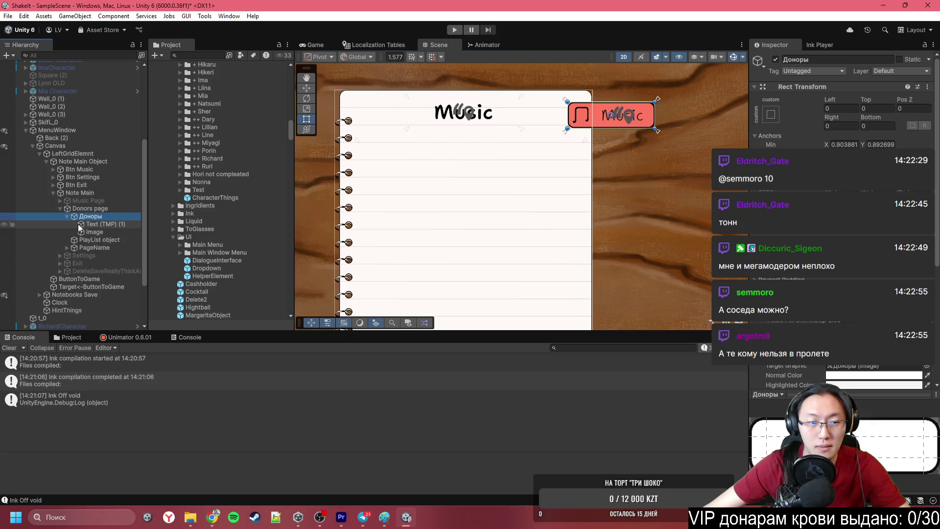
left_click(80, 224)
left_click(826, 58)
type("До")
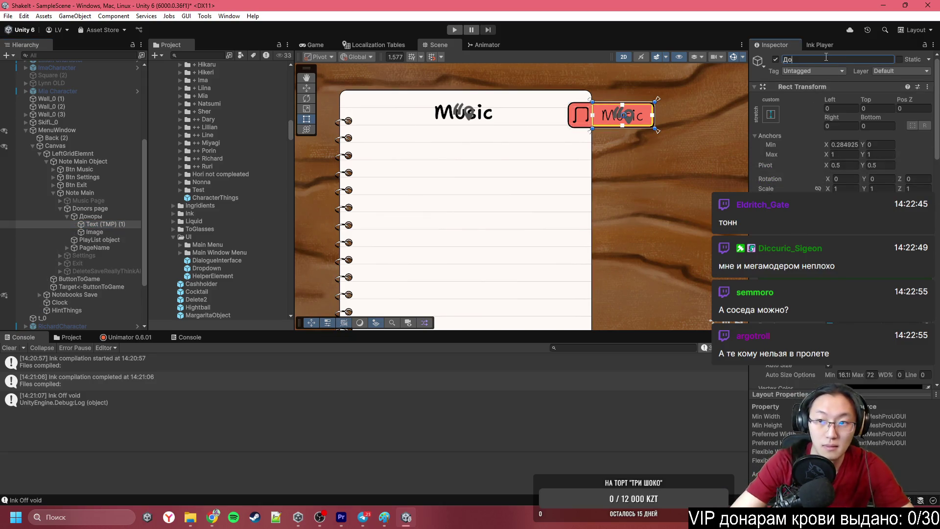
scroll(843, 122, "down", 15)
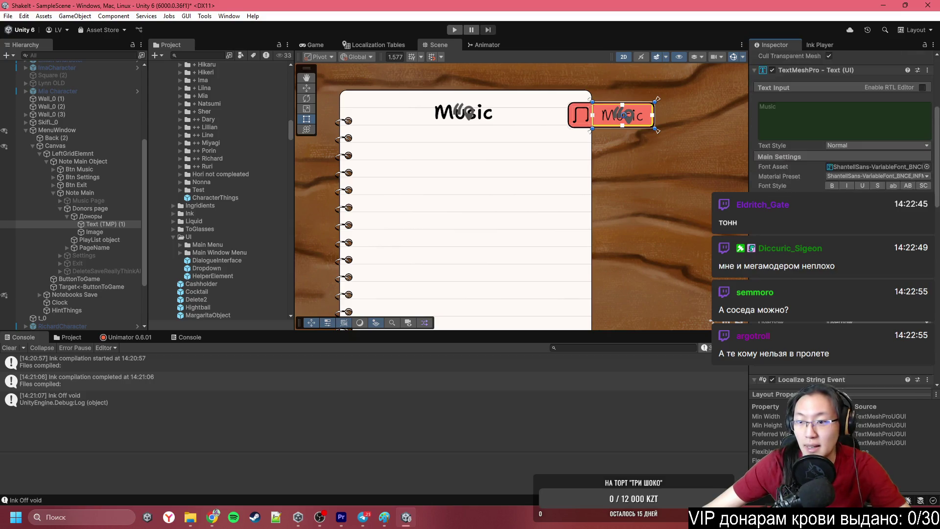
left_click(927, 142)
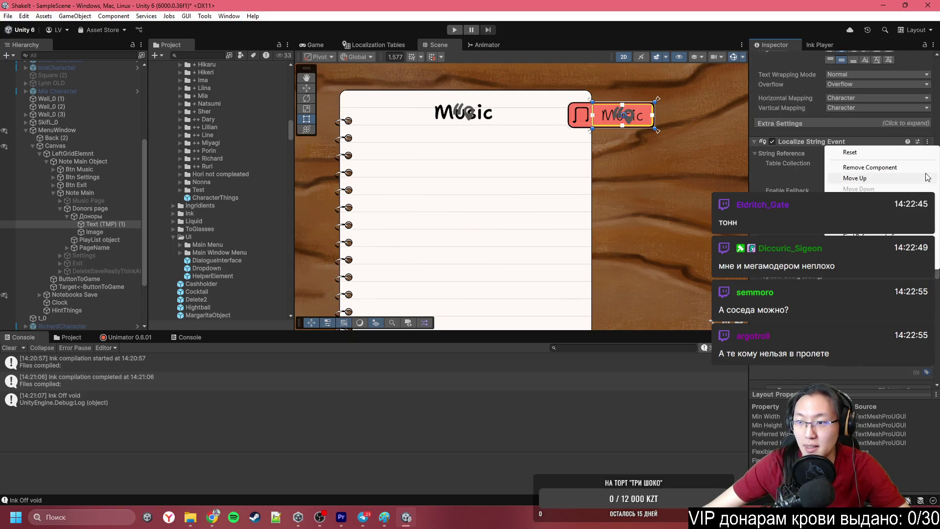
left_click(882, 167)
- Replace the label's Text Input Музыка with Доноры
scroll(632, 122, "up", 3)
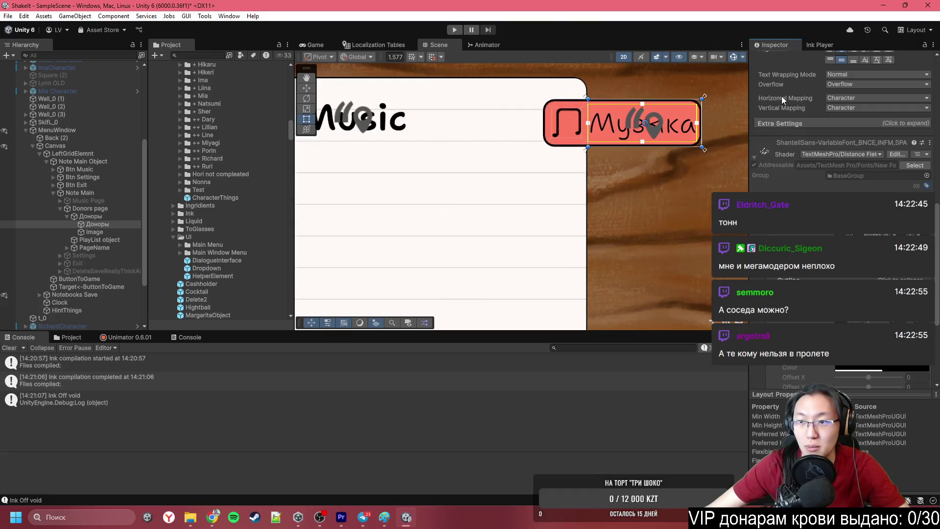
scroll(820, 175, "up", 8)
double_click(820, 186)
type("Донг")
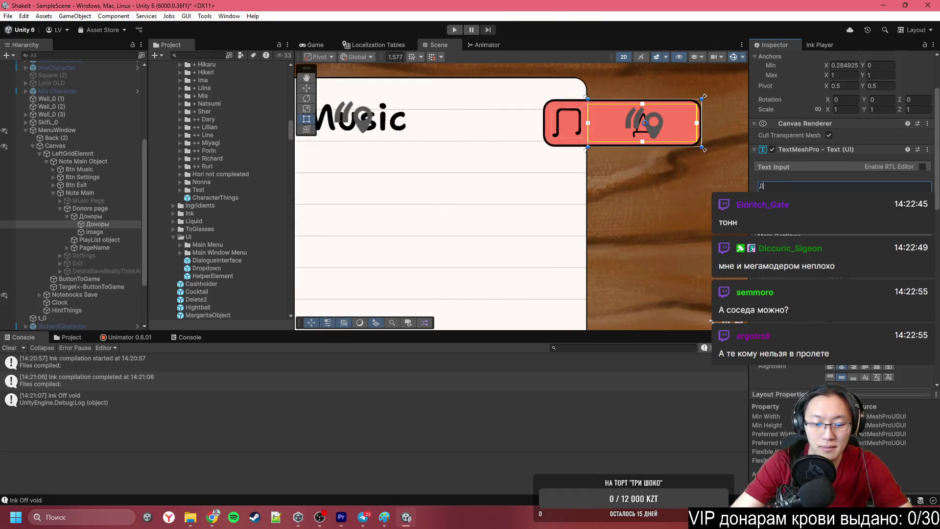
key("BackSpace")
type("оры")
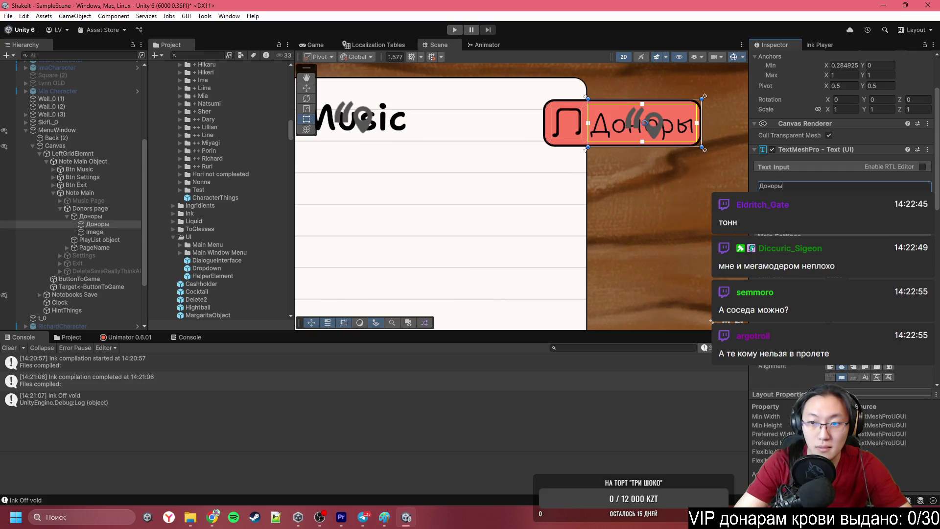
left_click(582, 124)
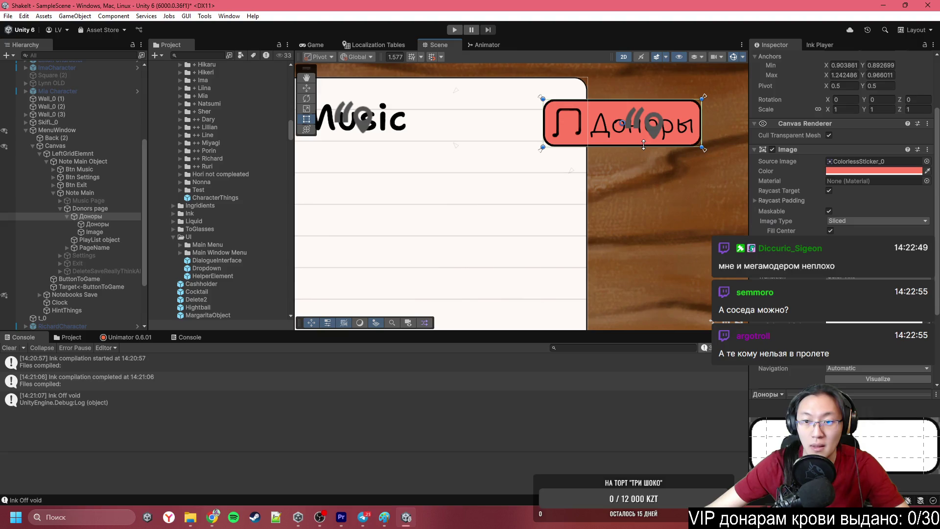
- Browse the Select Sprite list and set the Доноры button's Source Image to StickerAutoplay
left_click(927, 161)
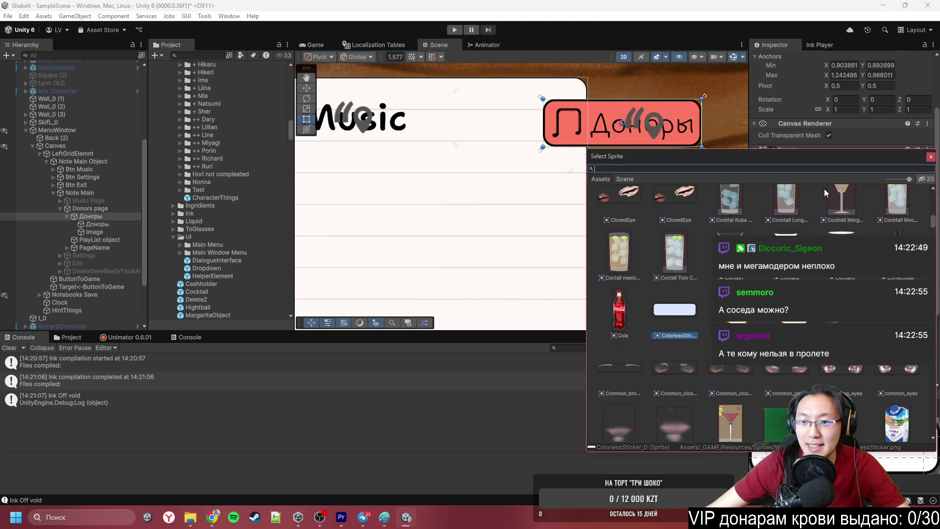
scroll(836, 375, "down", 3)
scroll(870, 239, "up", 3)
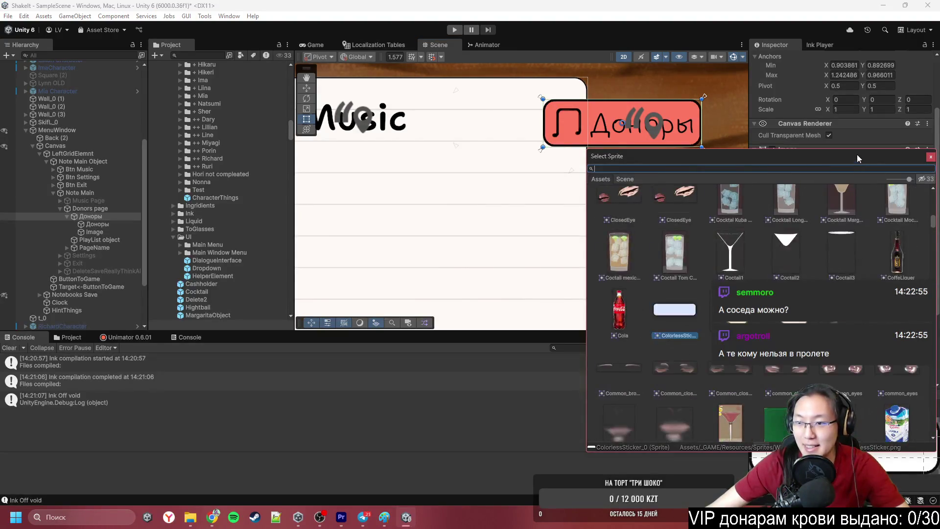
left_click_drag(858, 154, 580, 153)
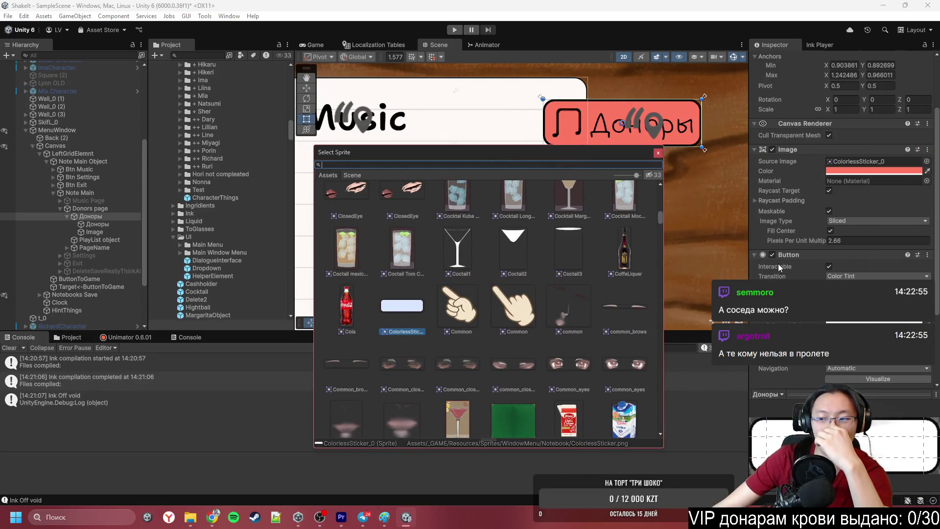
scroll(631, 289, "up", 5)
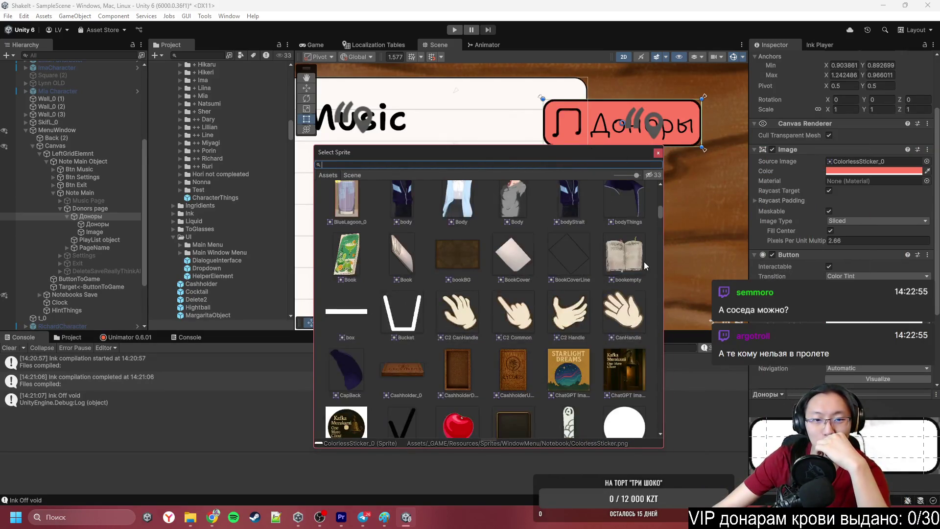
scroll(645, 262, "up", 10)
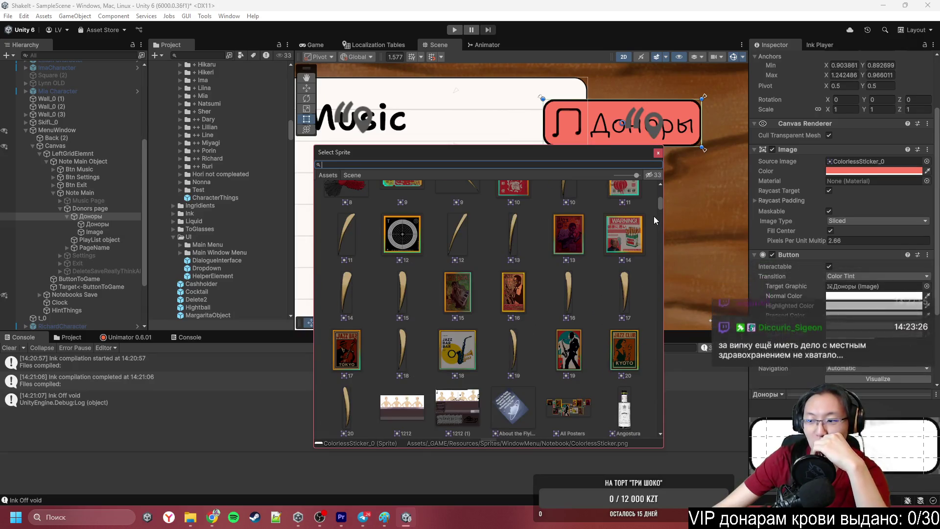
scroll(654, 216, "up", 1)
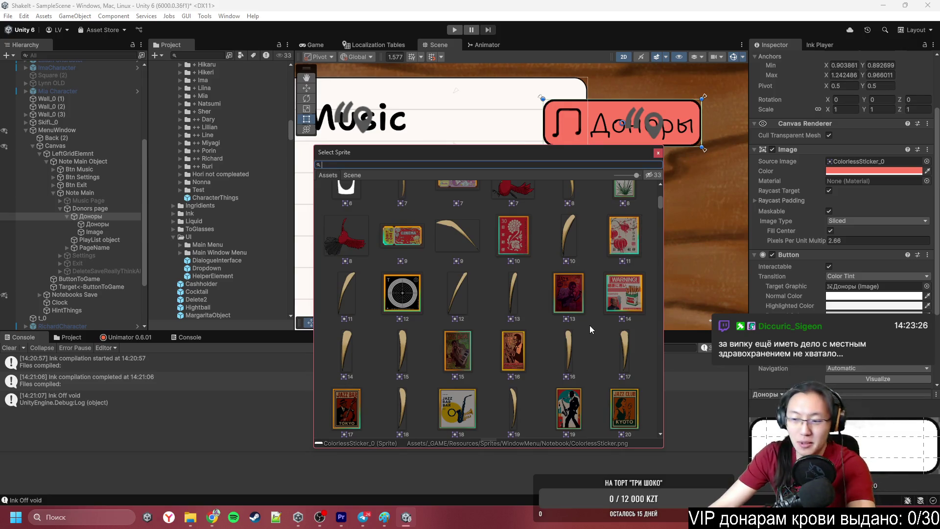
scroll(577, 298, "down", 2)
scroll(629, 269, "up", 10)
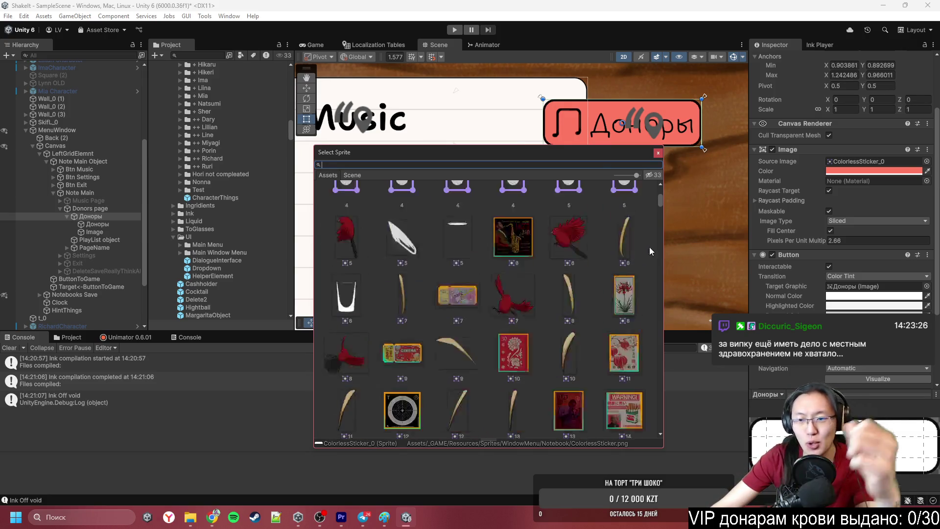
scroll(527, 293, "down", 2)
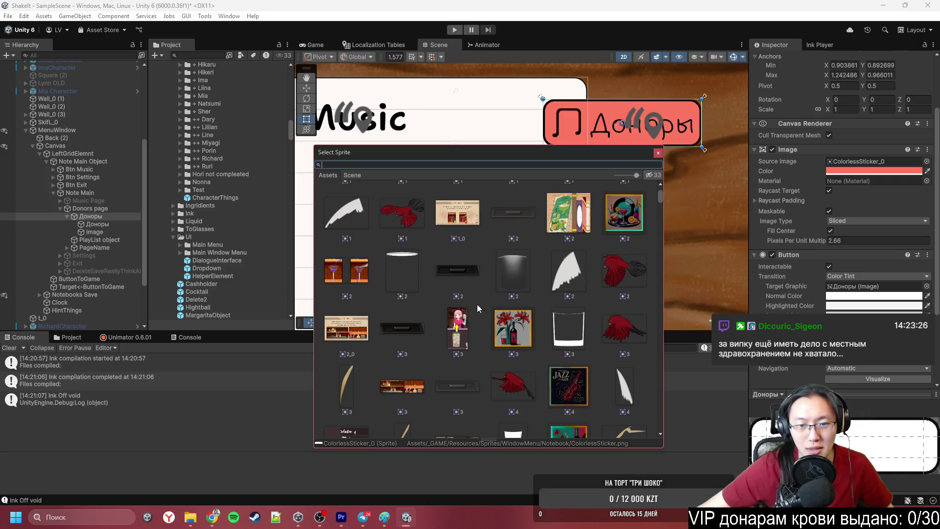
scroll(469, 248, "up", 2)
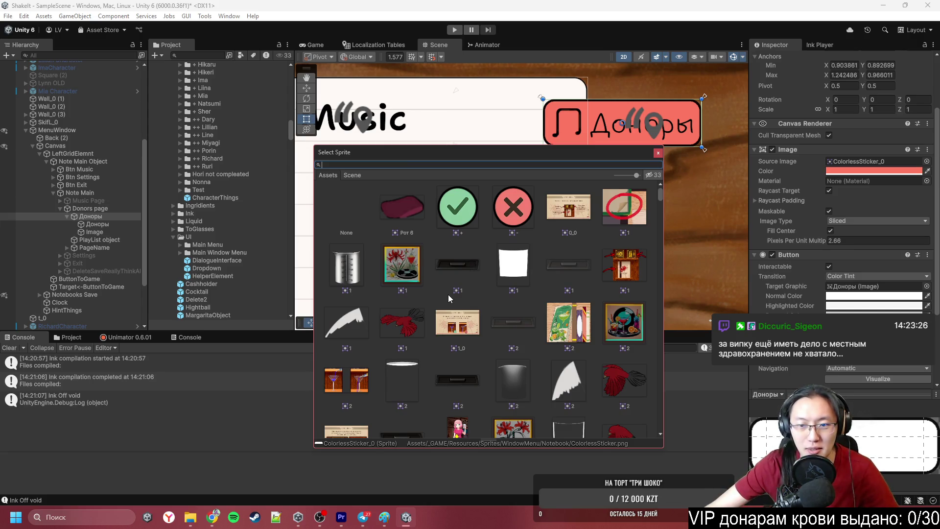
scroll(524, 267, "down", 4)
scroll(534, 216, "down", 3)
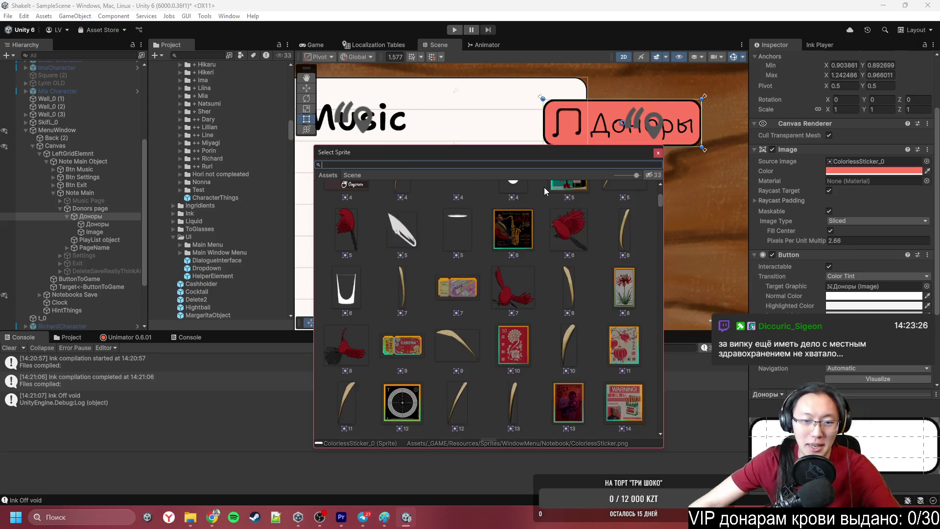
scroll(539, 289, "down", 3)
scroll(564, 309, "down", 6)
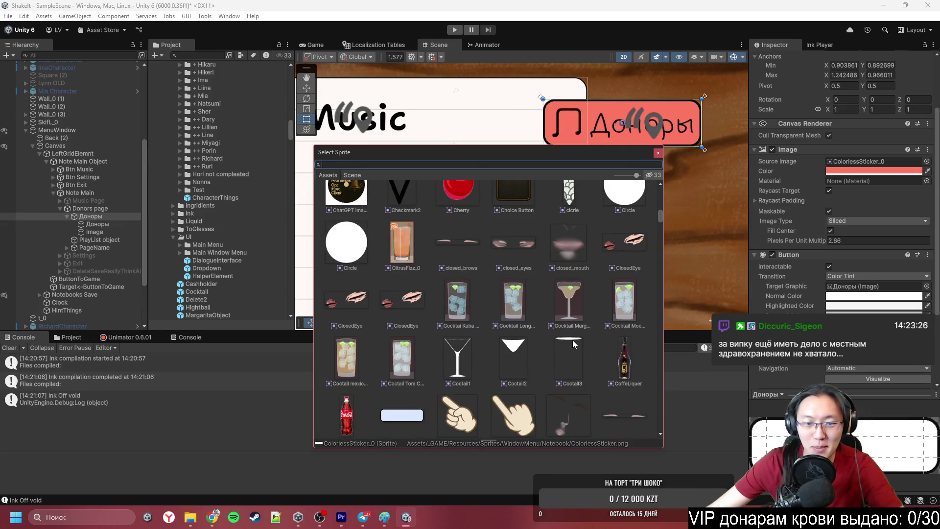
scroll(572, 340, "down", 10)
scroll(572, 340, "down", 10)
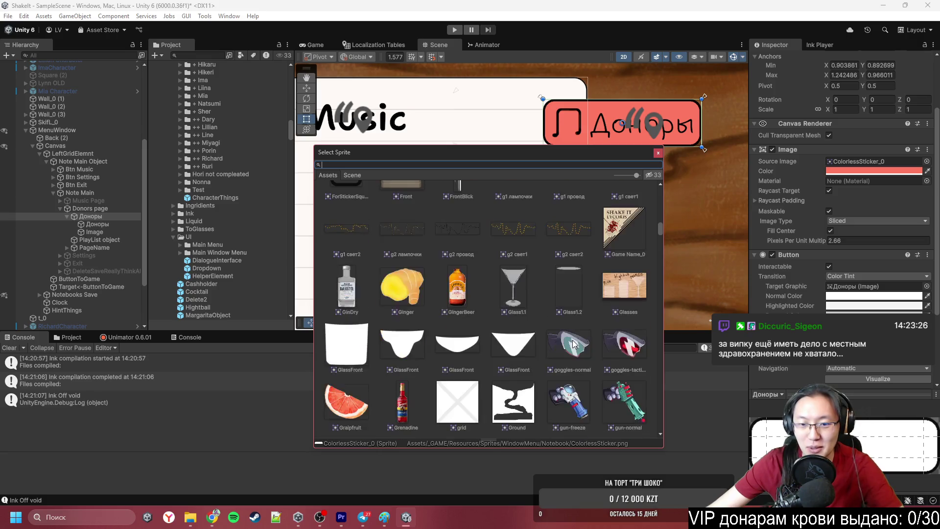
scroll(575, 342, "down", 10)
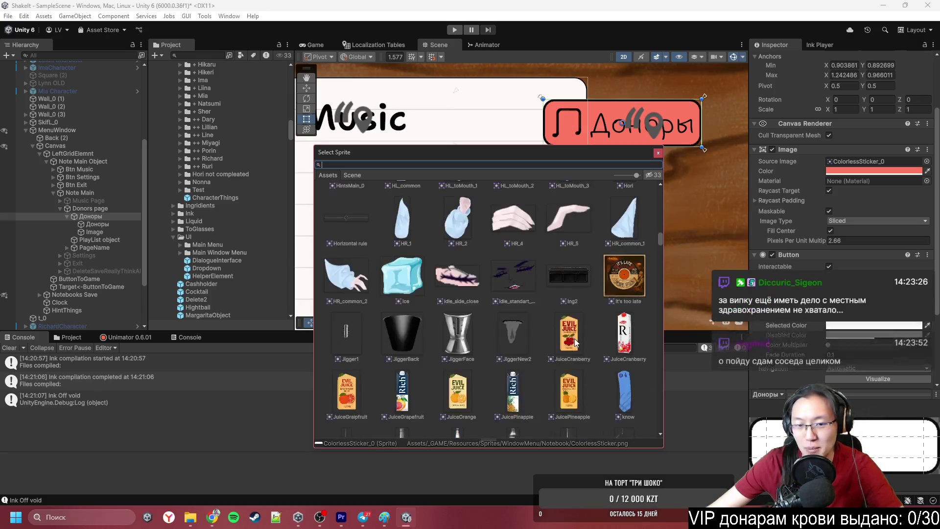
scroll(586, 369, "down", 4)
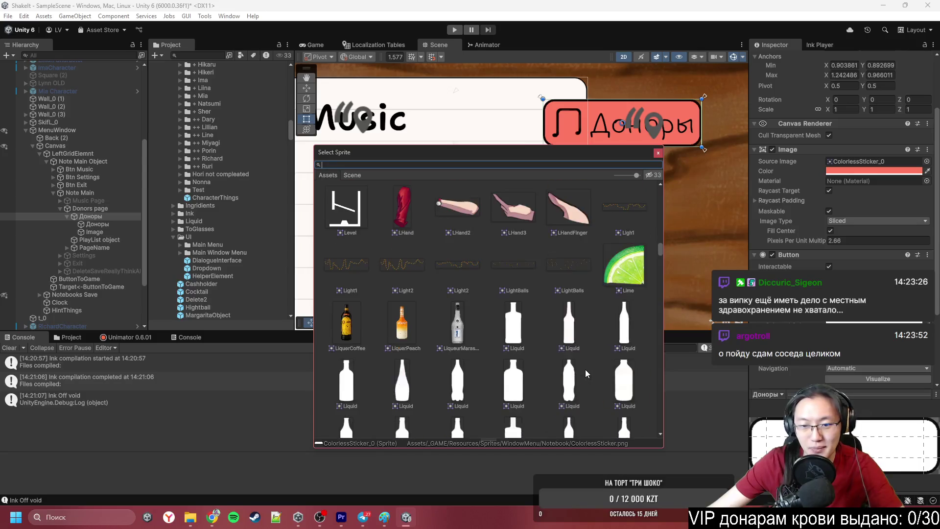
scroll(585, 368, "up", 6)
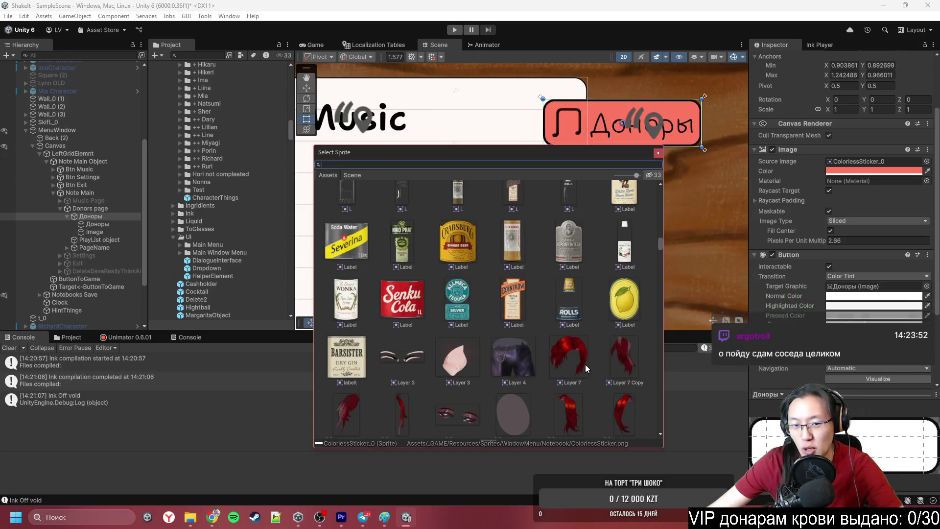
scroll(586, 365, "down", 8)
scroll(583, 366, "down", 6)
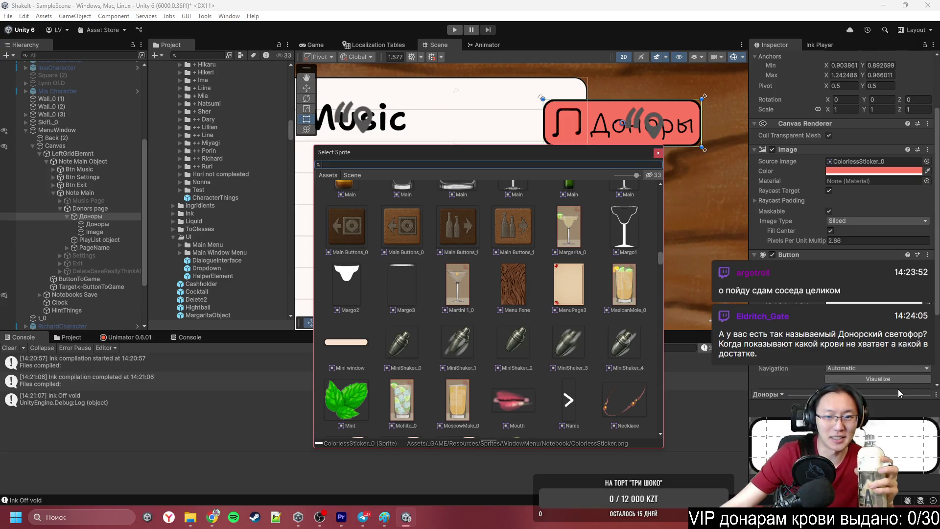
scroll(605, 316, "down", 10)
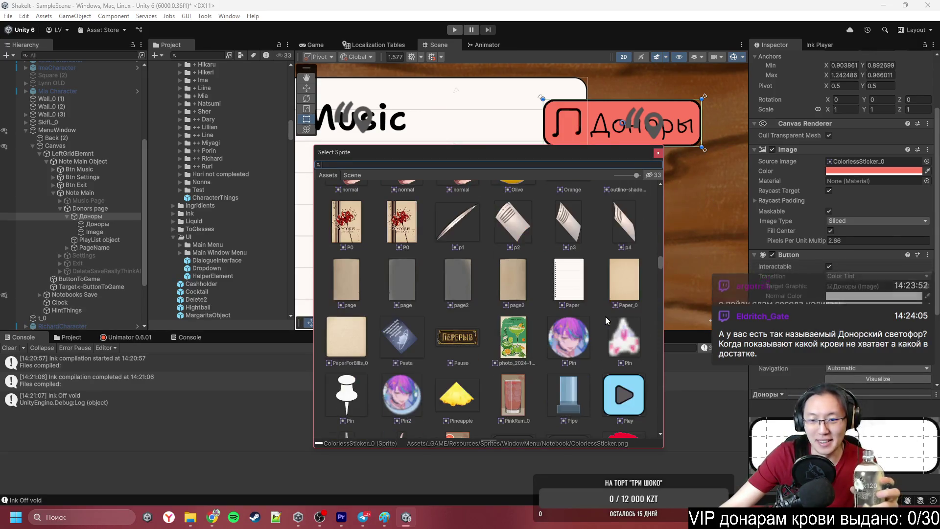
scroll(609, 316, "down", 6)
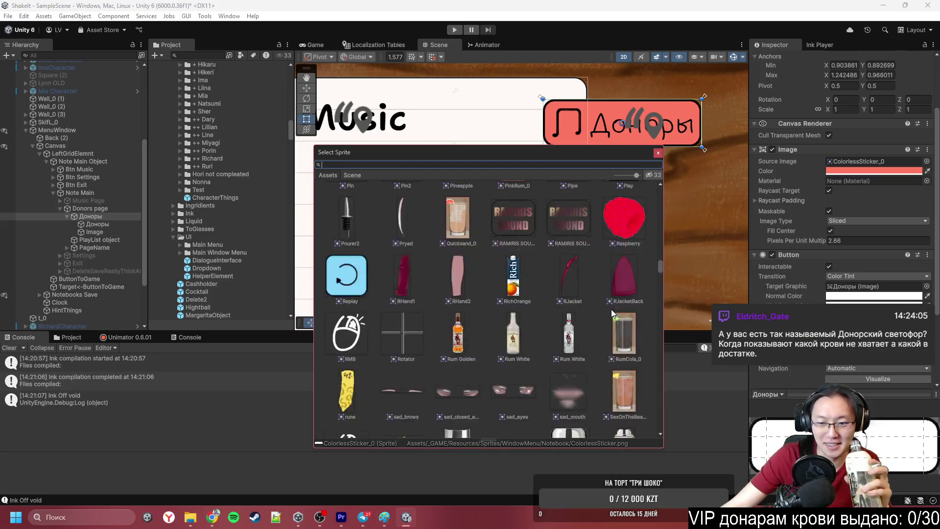
scroll(611, 309, "up", 5)
scroll(612, 307, "down", 2)
scroll(613, 306, "down", 4)
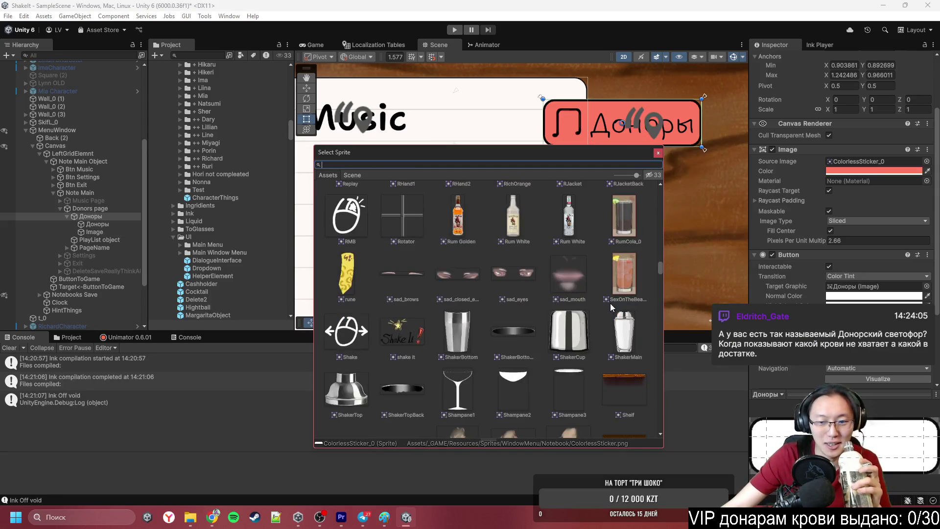
scroll(611, 308, "down", 8)
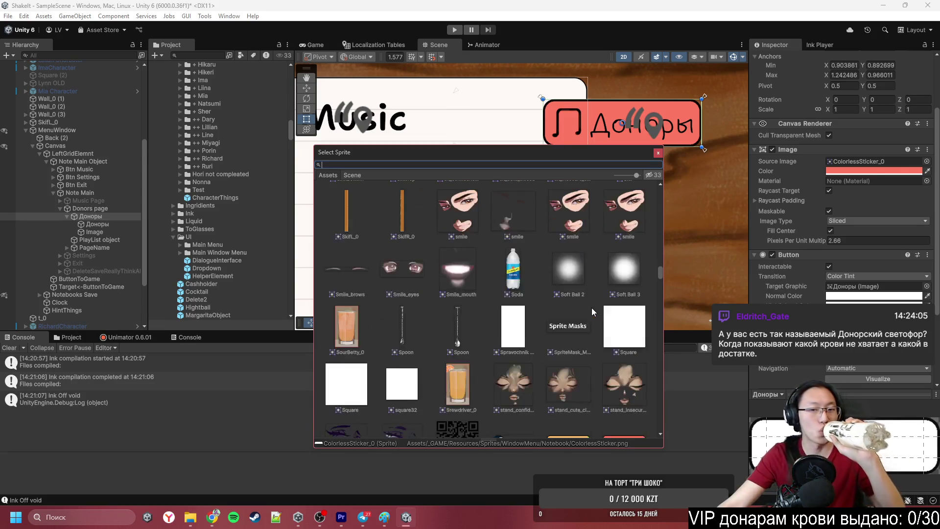
scroll(588, 312, "down", 2)
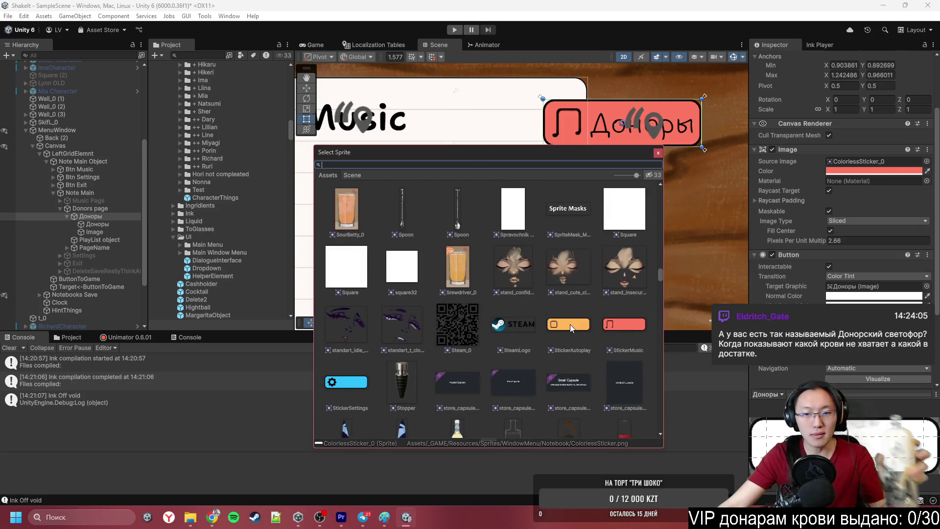
scroll(571, 322, "down", 2)
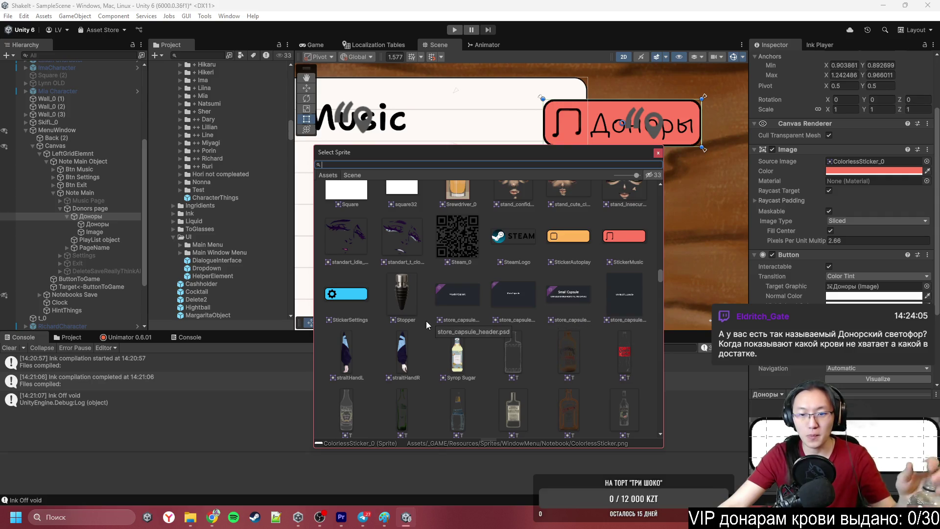
scroll(426, 322, "down", 5)
scroll(427, 319, "down", 2)
scroll(469, 314, "up", 6)
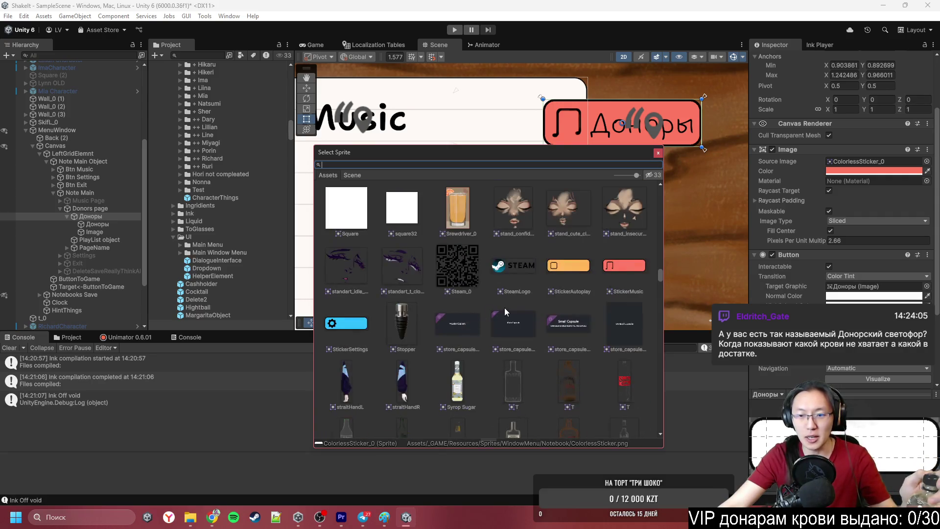
left_click(564, 264)
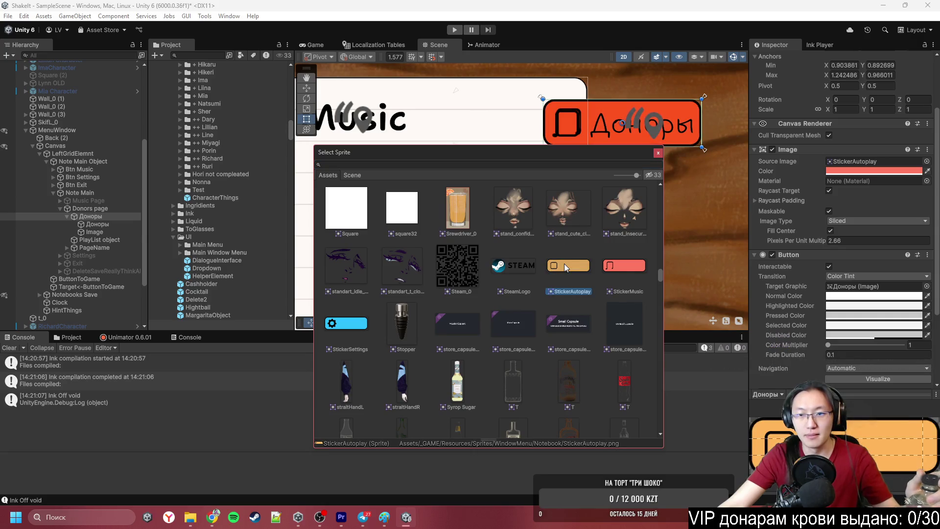
- Set the Доноры button's Image colour to white (FFFFFF)
left_click(858, 171)
left_click_drag(871, 234, 814, 192)
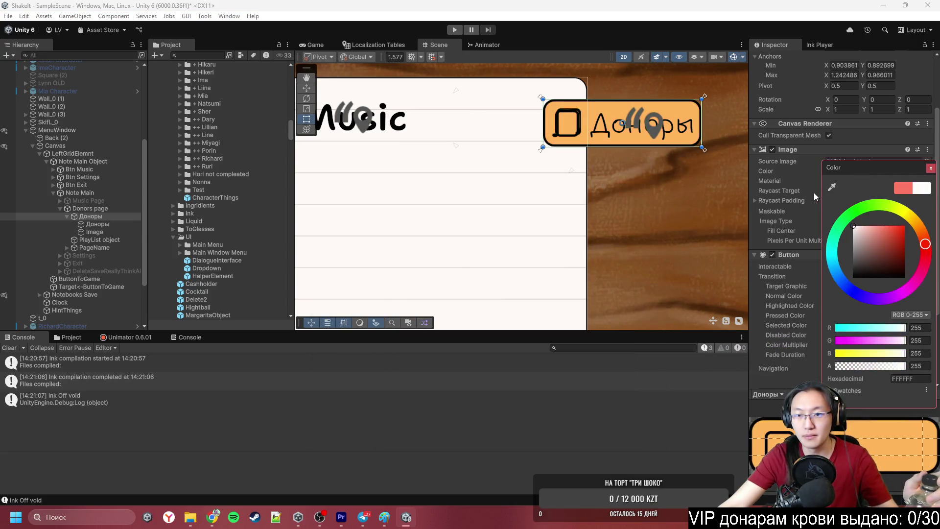
left_click(930, 168)
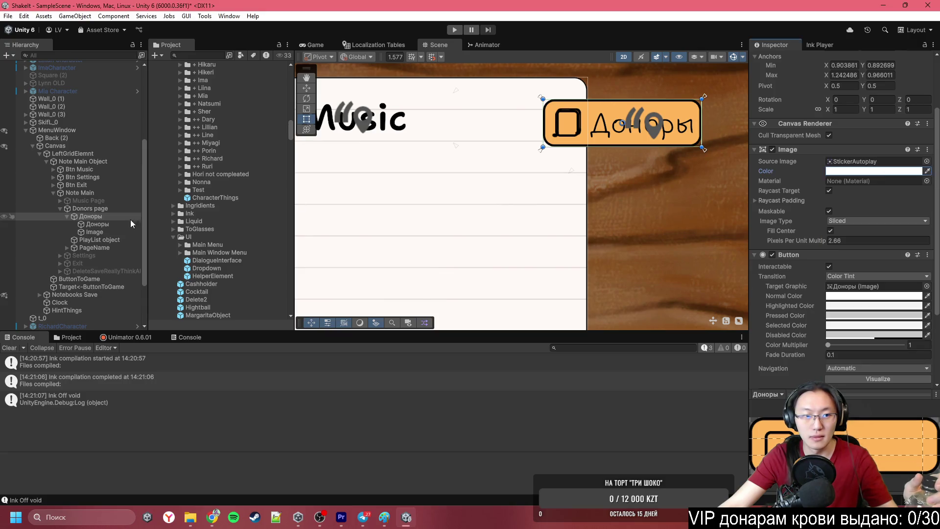
- Delete the Image child object under the Доноры button
left_click(120, 225)
left_click(125, 238)
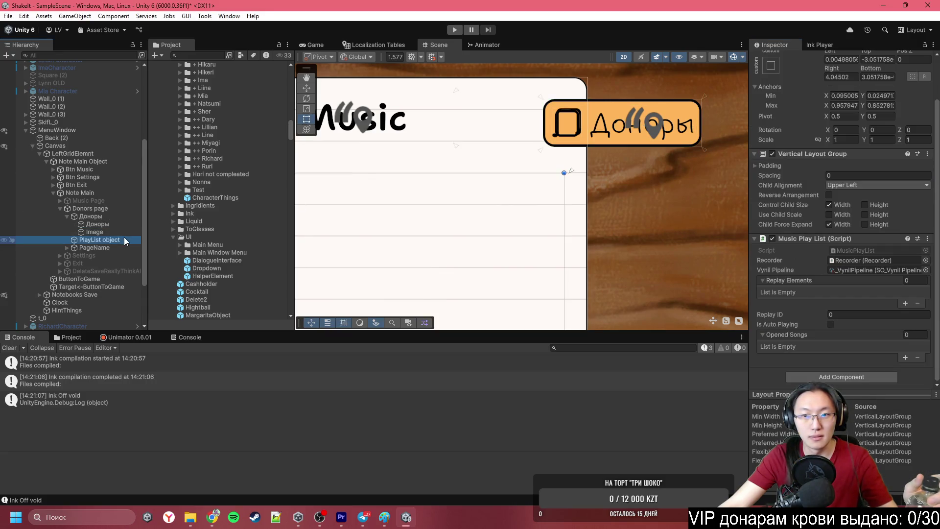
left_click(118, 224)
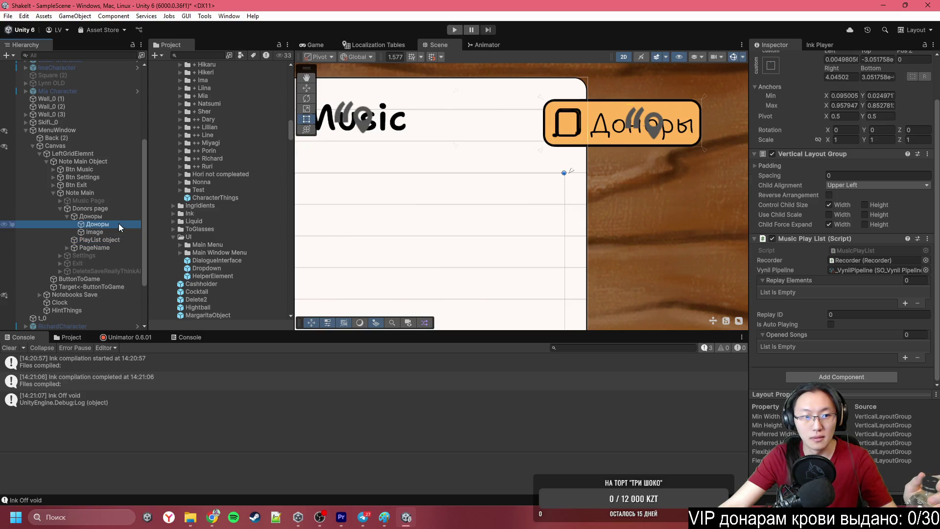
left_click(119, 215)
left_click_drag(585, 123, 627, 217)
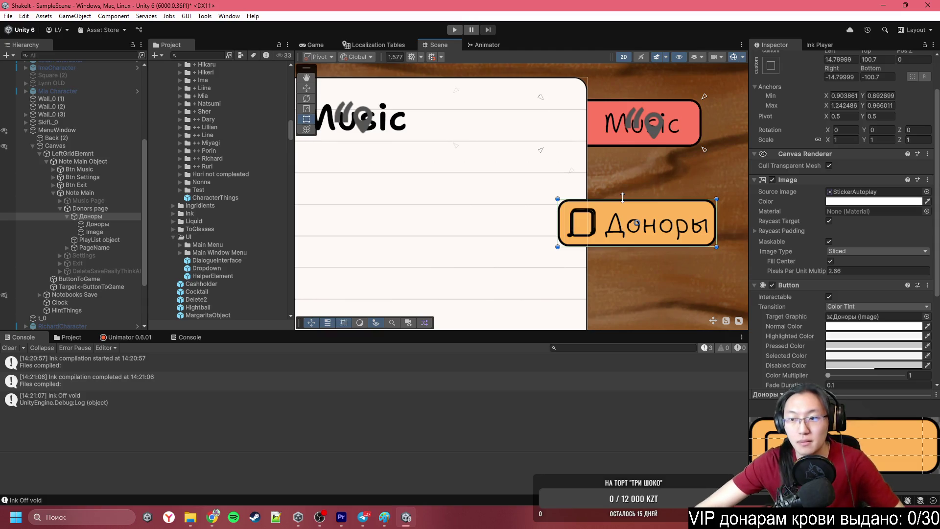
key("ctrl+z")
left_click(104, 228)
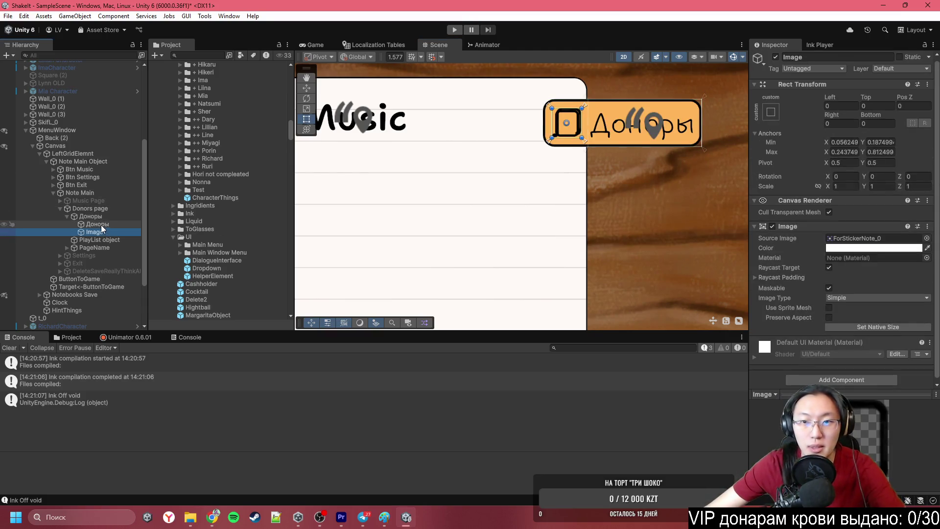
key("Delete")
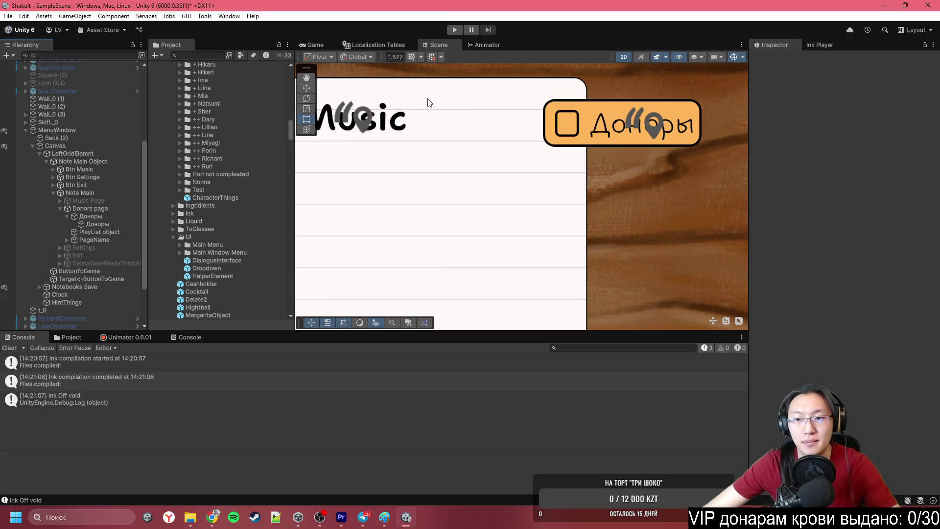
scroll(595, 120, "up", 4)
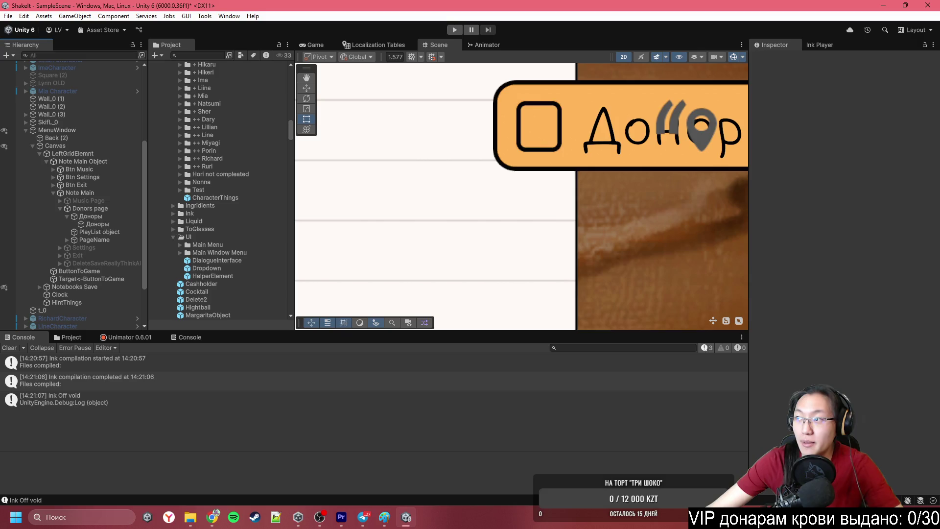
- In Chrome, search Google for 'Капля крови'
key("alt+Tab")
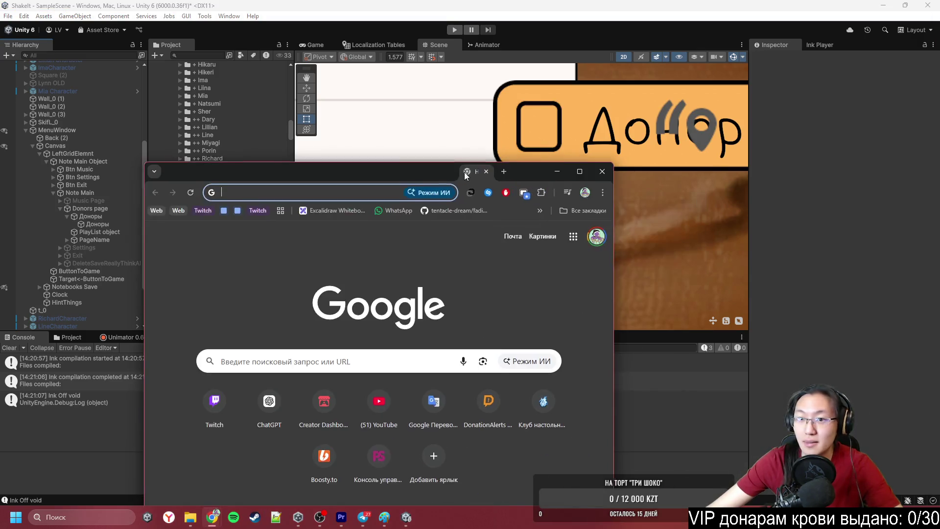
type("е")
key("BackSpace")
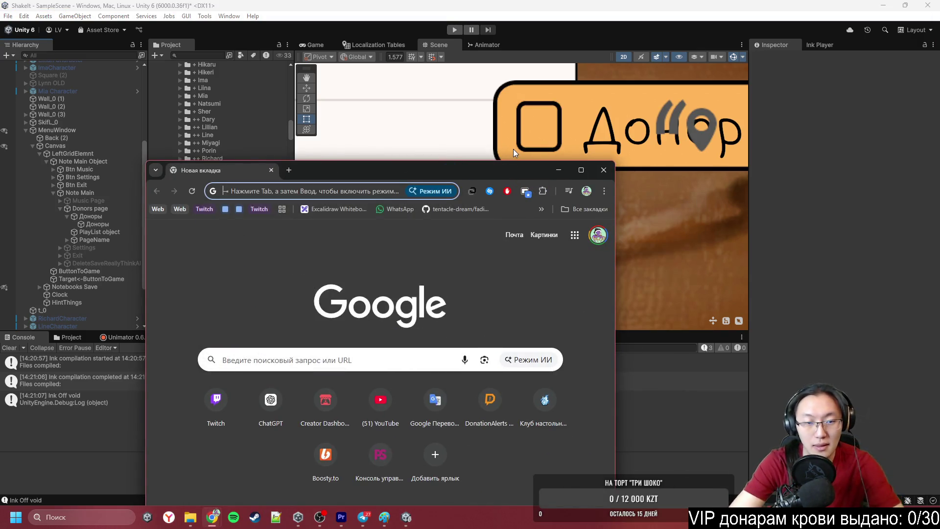
type("е")
key("BackSpace")
type("r")
key("BackSpace")
key("BackSpace")
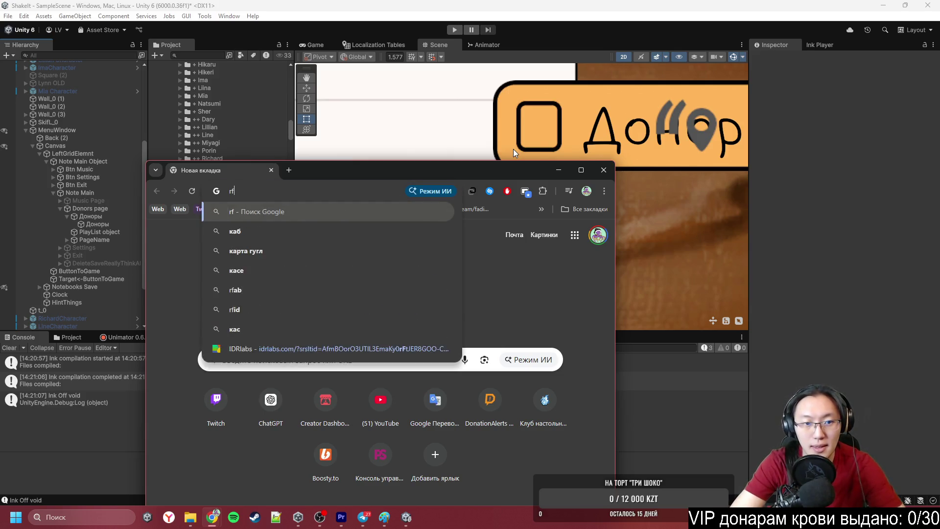
type("rfgk")
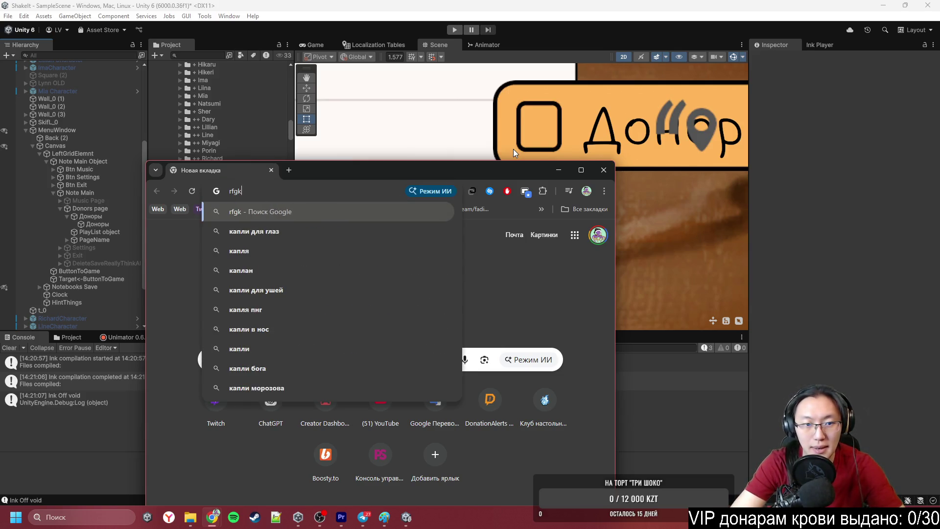
key("BackSpace")
key("BackSpace")
key("BackSpace")
type("Капля крови")
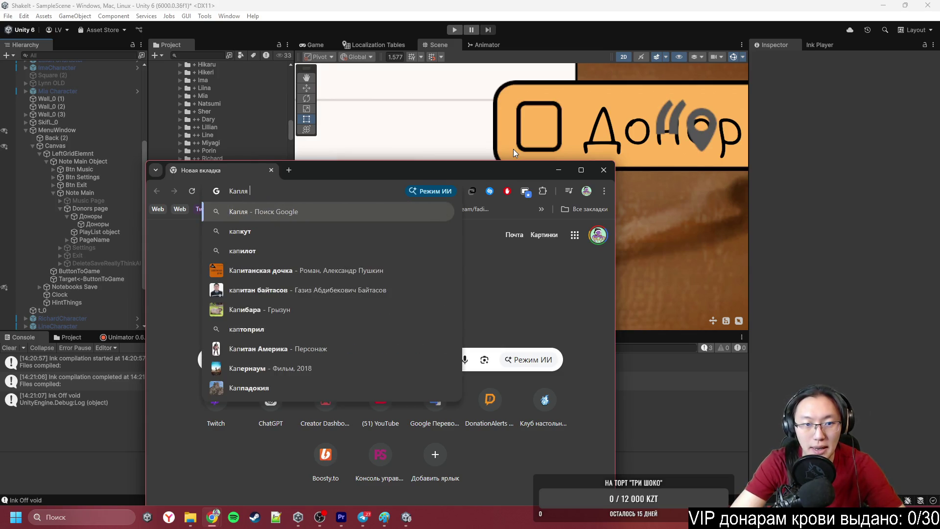
key("Return")
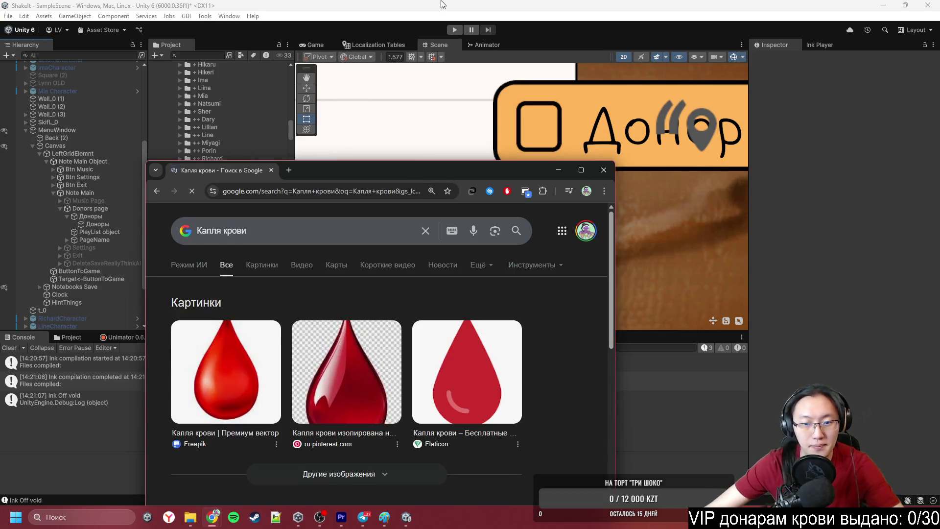
- Copy the first red blood-drop picture from the Картинки results
left_click(258, 275)
left_click(222, 374)
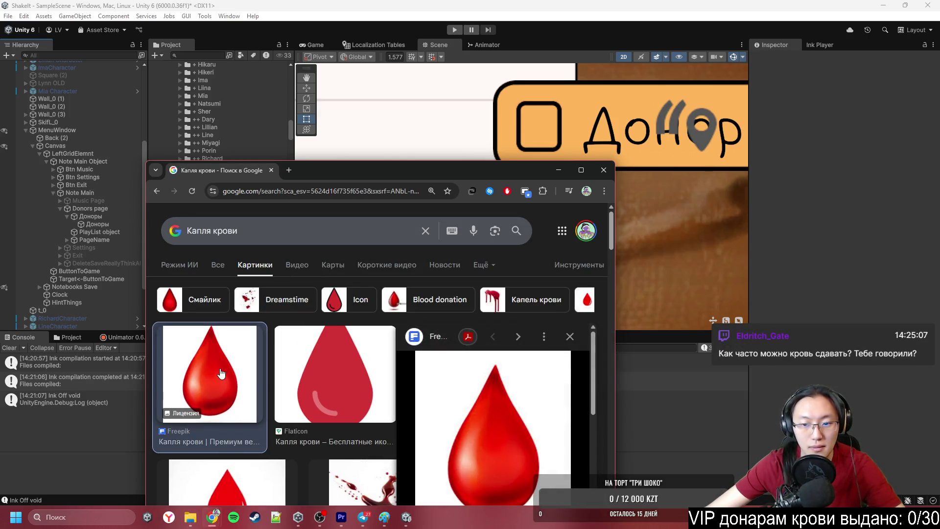
scroll(544, 349, "down", 2)
scroll(531, 375, "up", 2)
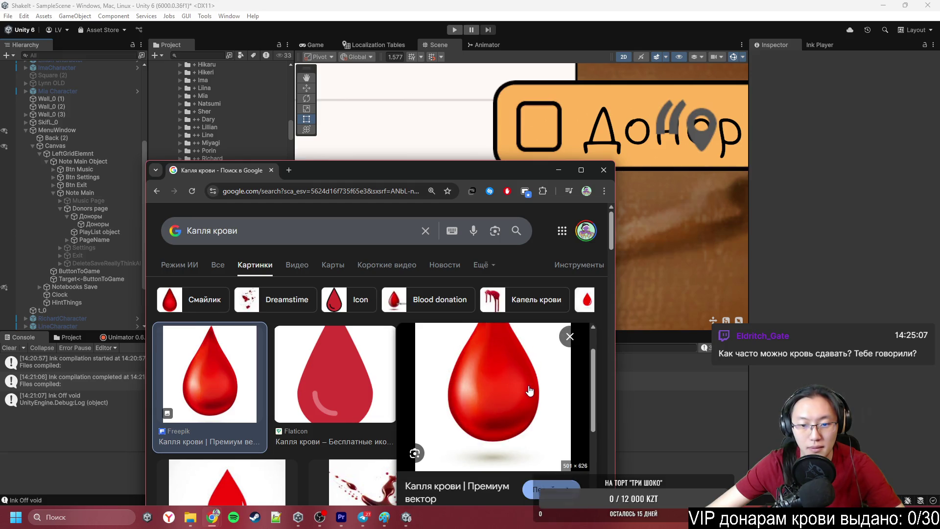
right_click(527, 400)
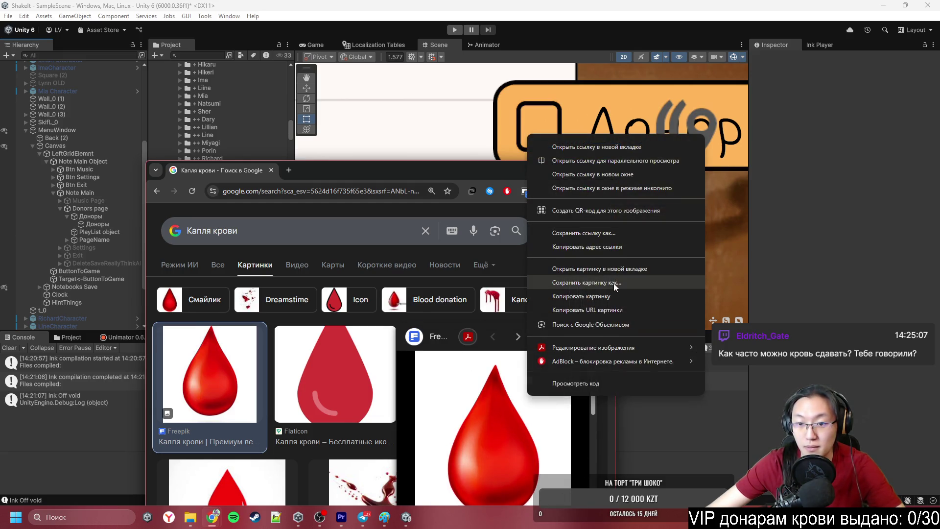
left_click(613, 296)
key("super")
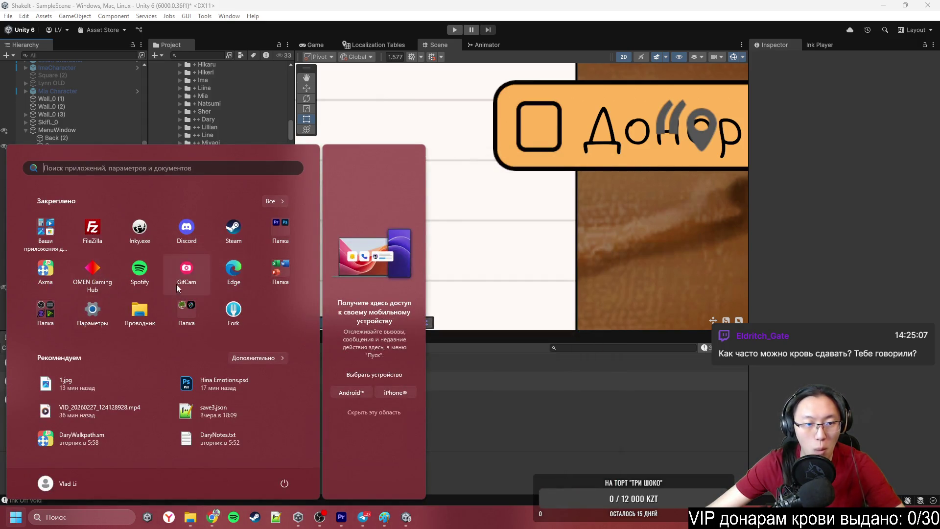
- Launch Photoshop 2025 and paste the blood drop into a new 501×626 clipboard-sized document
left_click(280, 235)
left_click(143, 306)
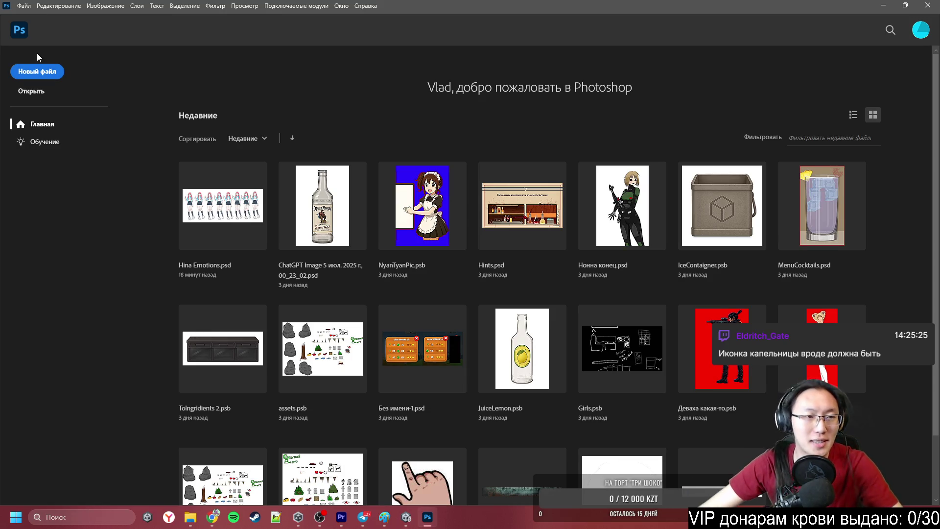
left_click(37, 73)
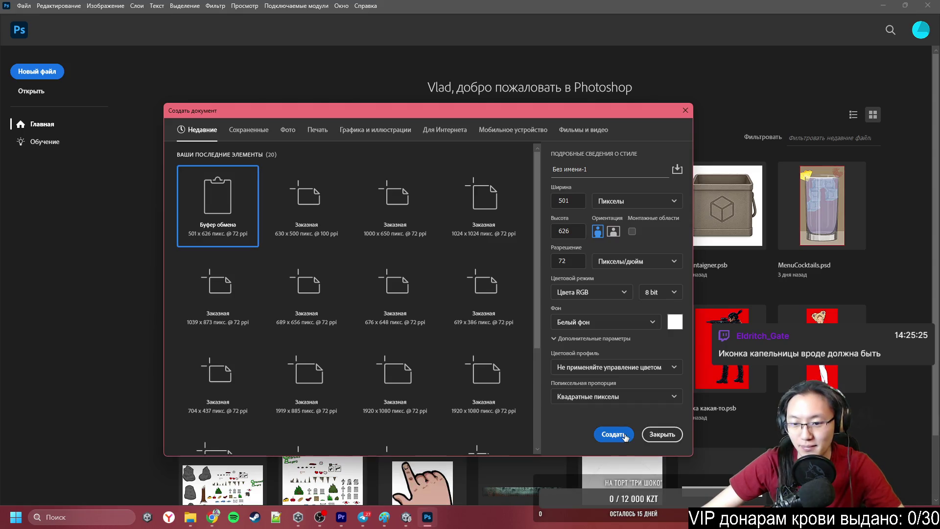
left_click(614, 434)
key("ctrl+v")
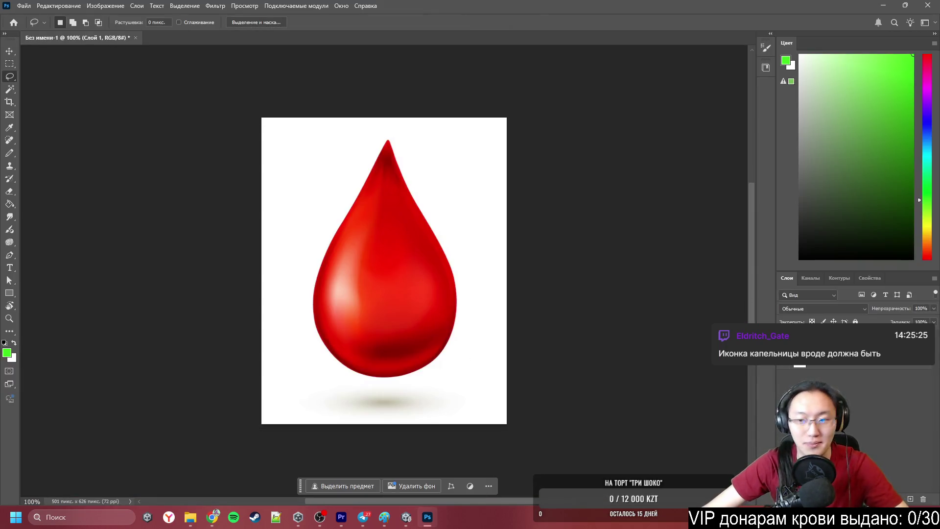
- Remove the drop's white background, hide Фон, and merge the drop onto new layer Слой 2
left_click(371, 486)
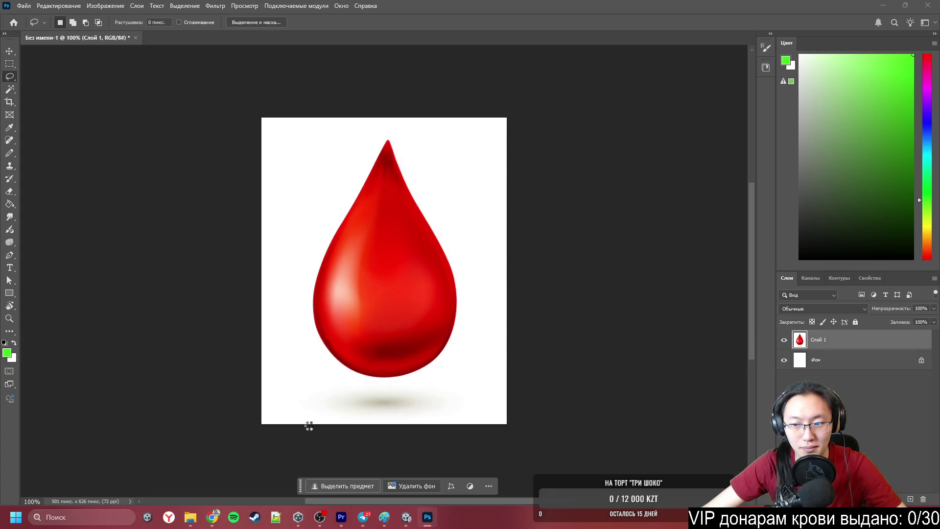
left_click(785, 361)
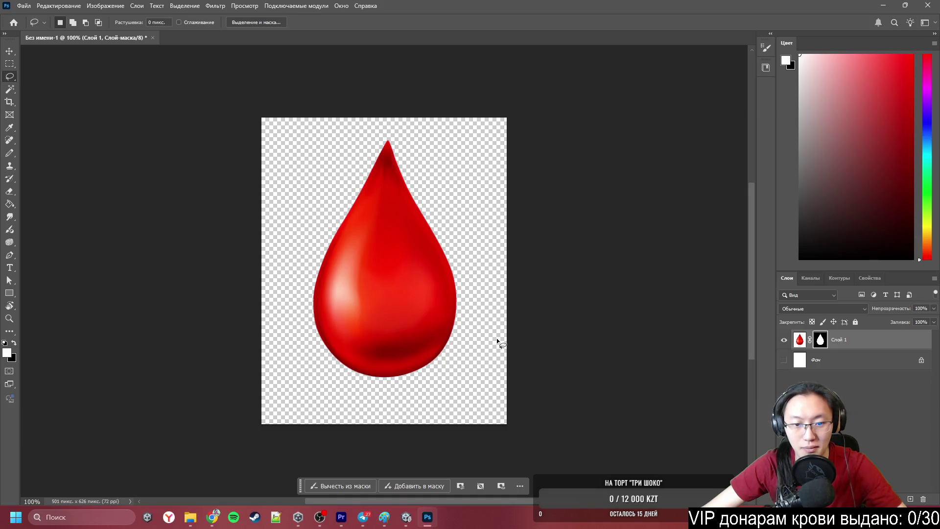
key("ctrl+shift+alt+n")
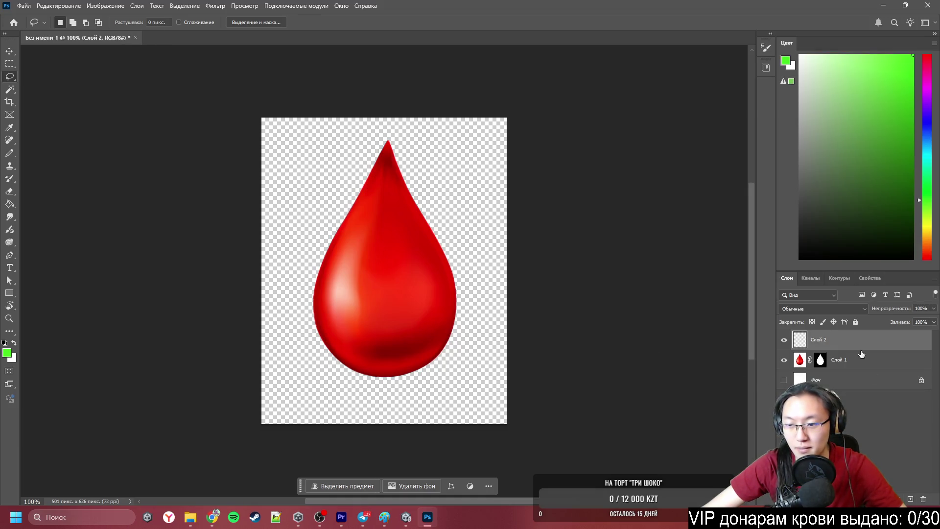
key("ctrl+e")
key("Return")
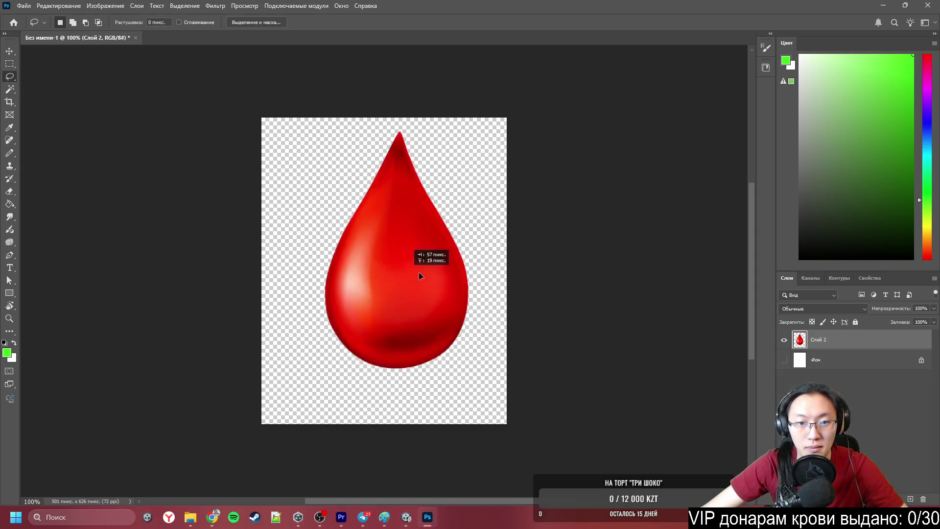
left_click(23, 5)
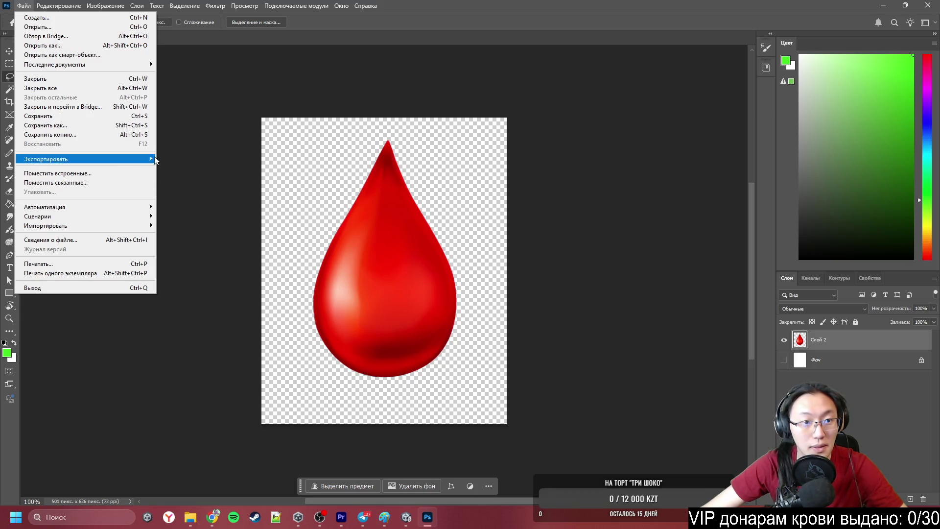
- Export the drop as a PNG named 'Blood', then quit Photoshop without saving the document
left_click(268, 204)
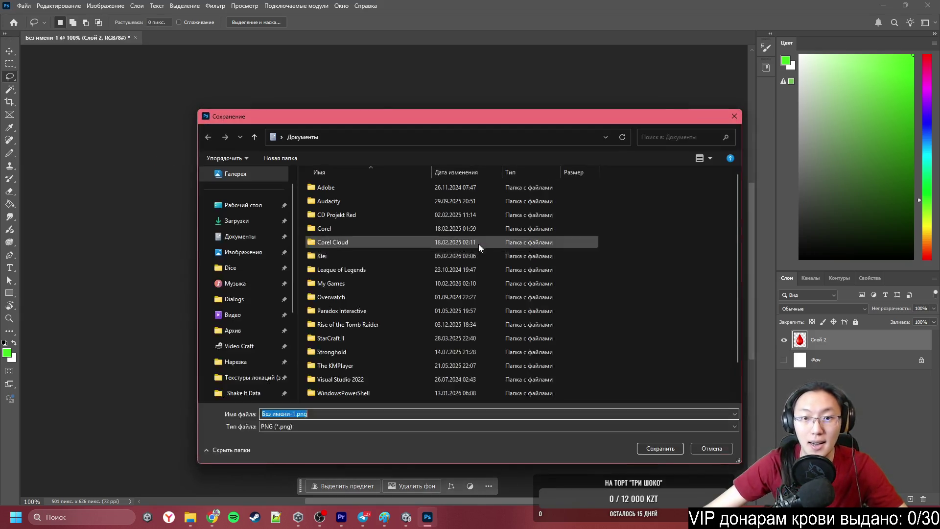
key("BackSpace")
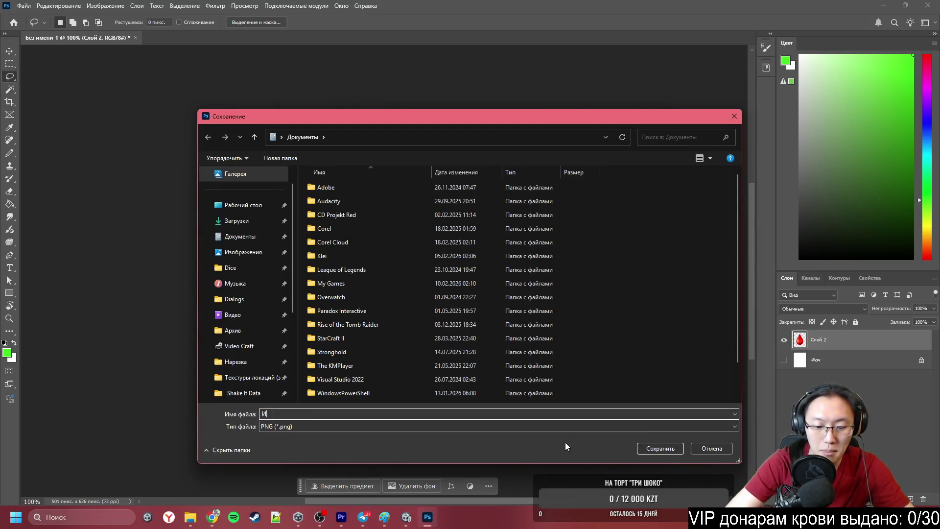
type("Bl")
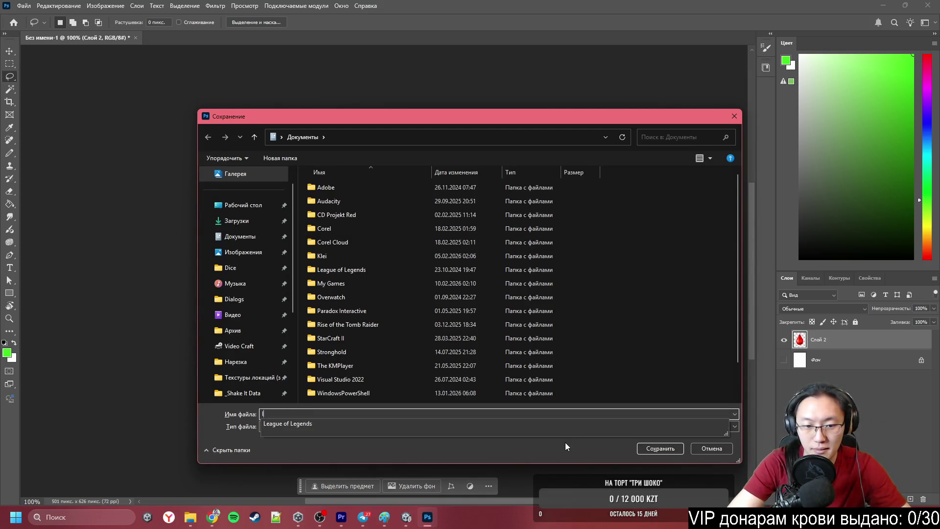
type("ood")
key("Return")
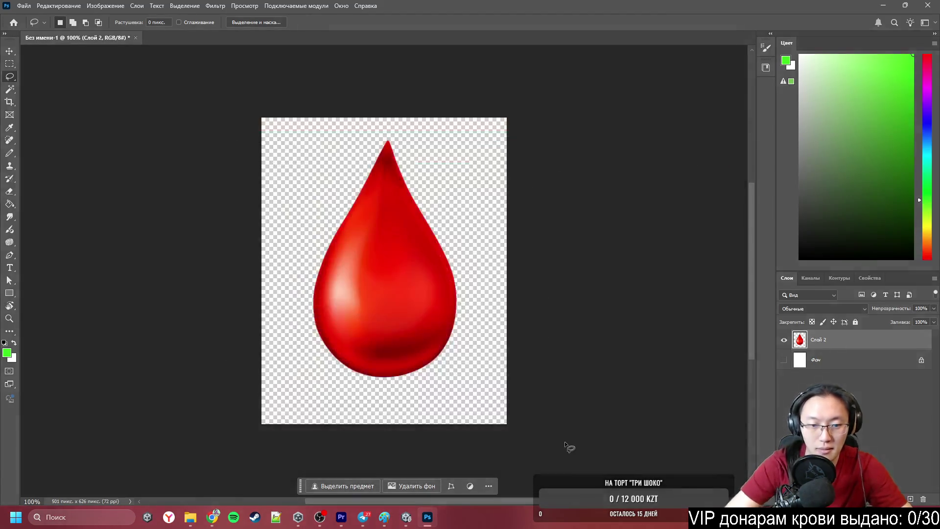
left_click(929, 7)
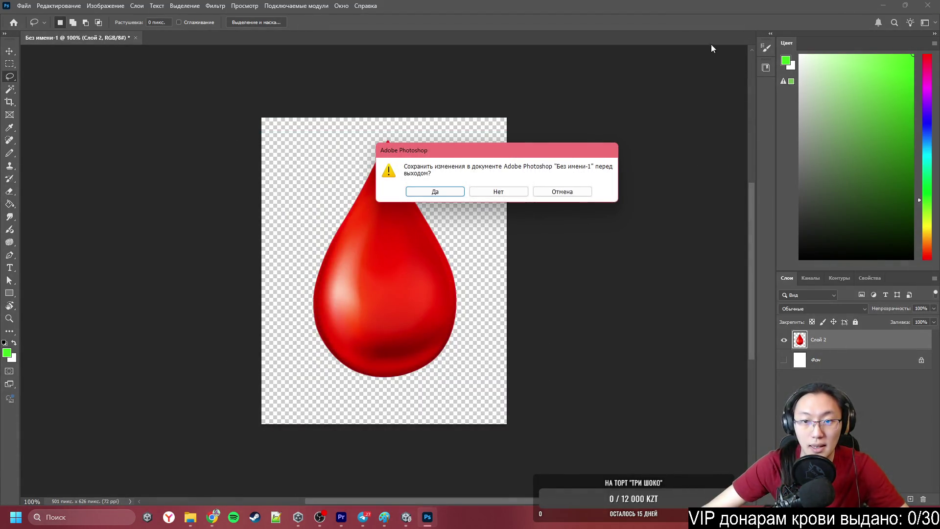
left_click(506, 190)
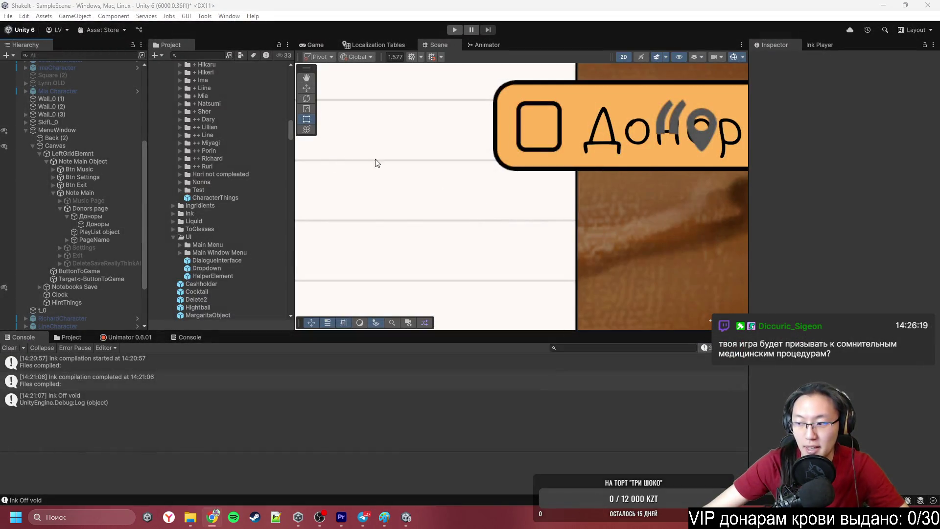
- Select the Доноры button and undo back to its red tint and ColorlessSticker_0 sprite
scroll(323, 196, "down", 10)
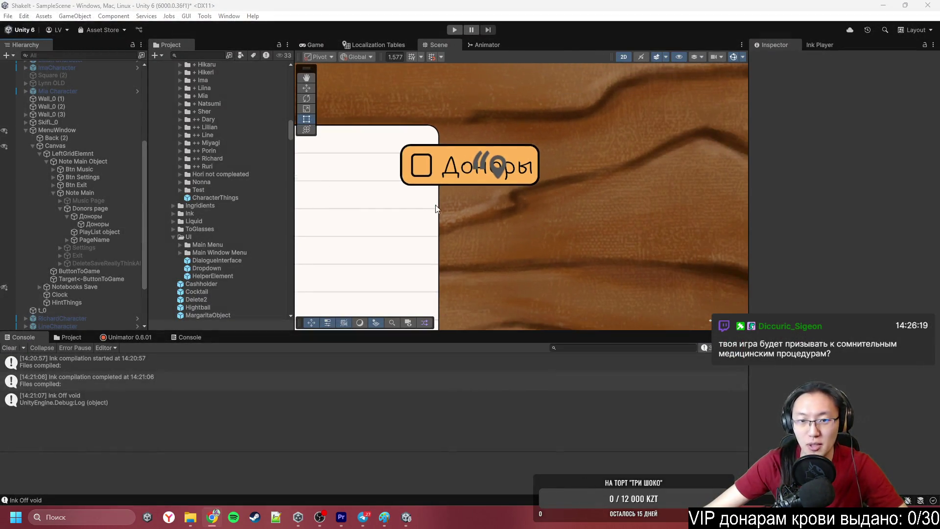
left_click_drag(436, 205, 592, 200)
scroll(568, 249, "down", 4)
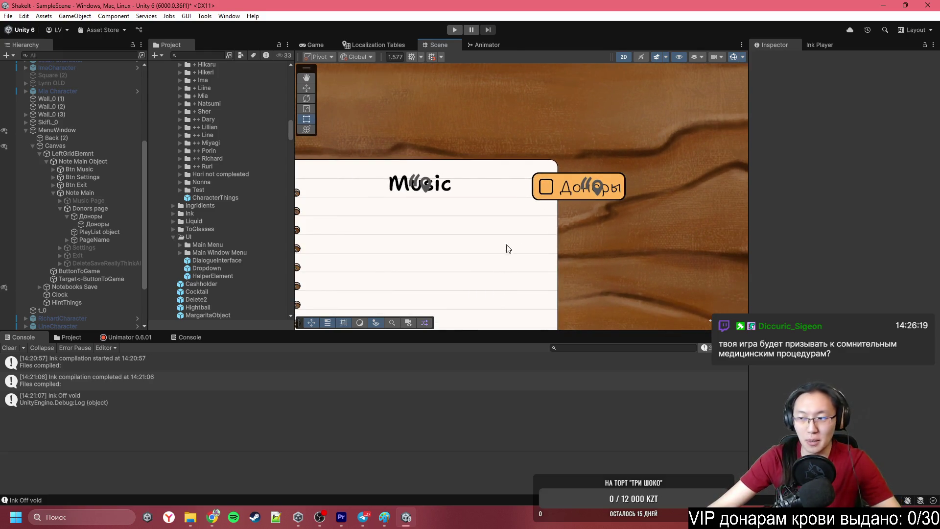
left_click(567, 191)
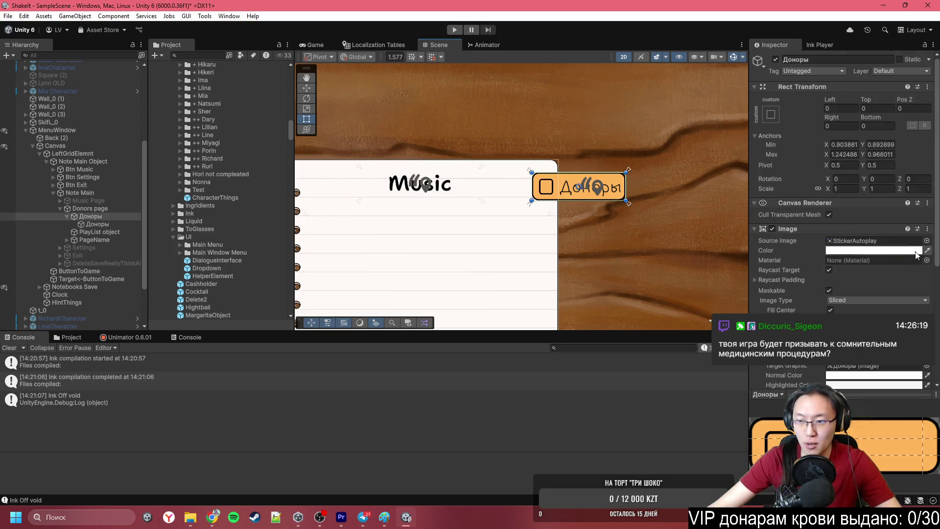
scroll(862, 310, "down", 3)
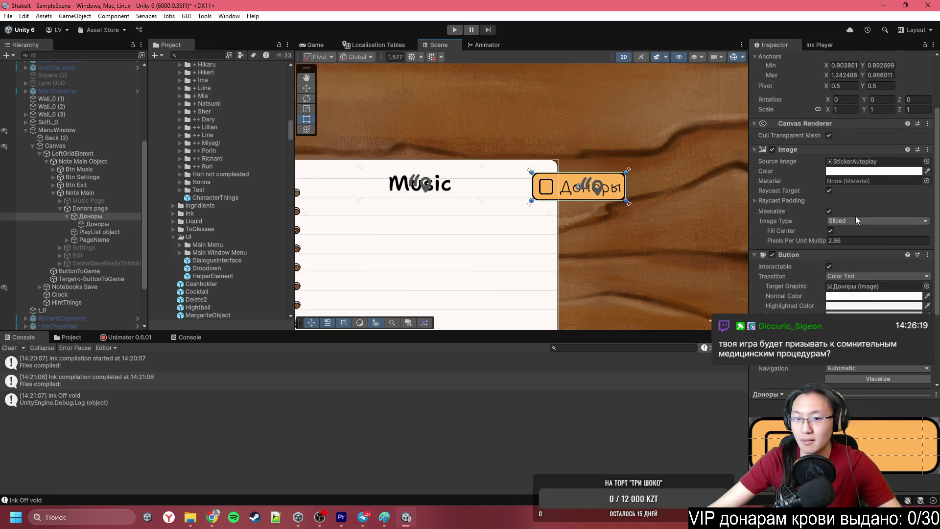
key("ctrl+z")
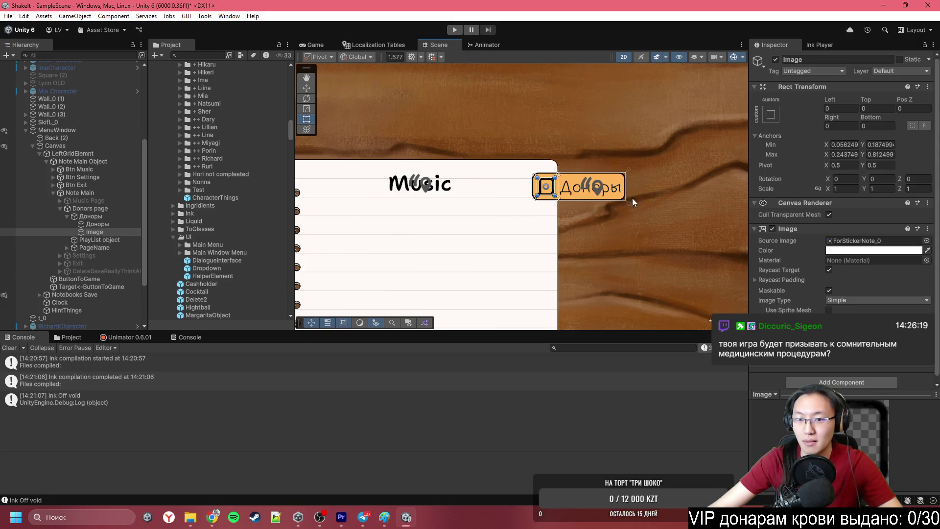
key("ctrl+z")
key("ctrl+z")
key("ctrl+z")
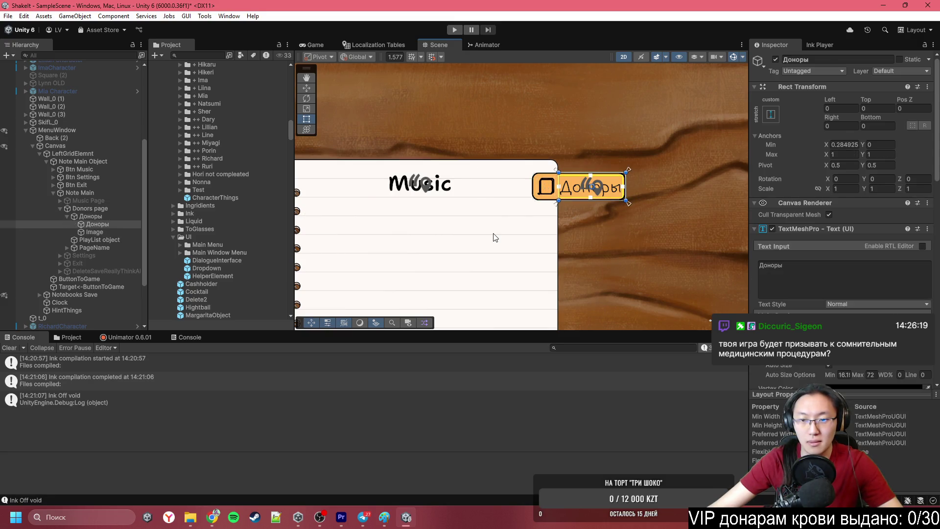
key("ctrl+z")
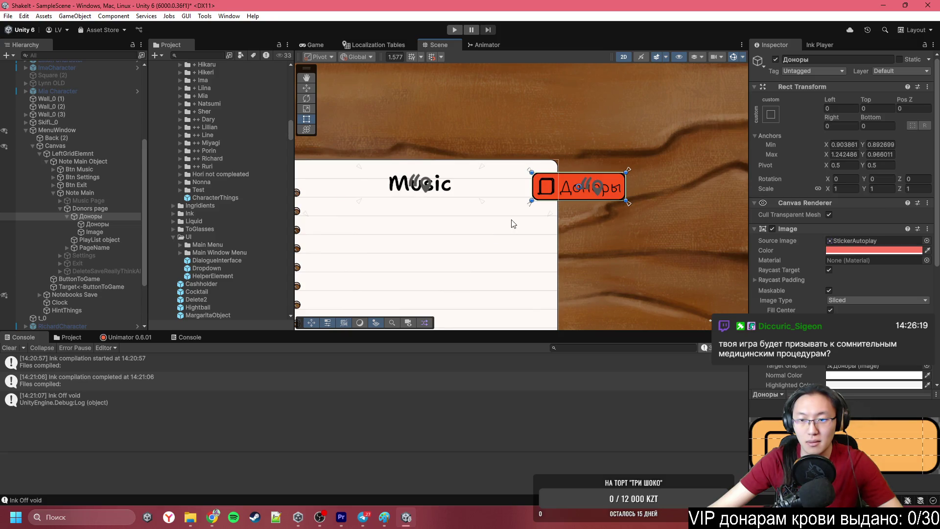
key("ctrl+z")
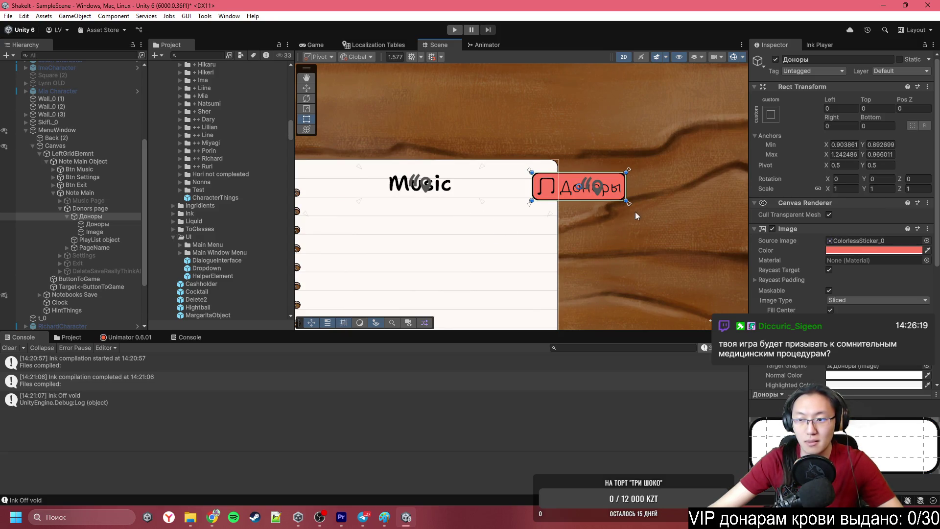
scroll(568, 203, "up", 2)
- Delete the restored Image child under Доноры again
left_click(117, 234)
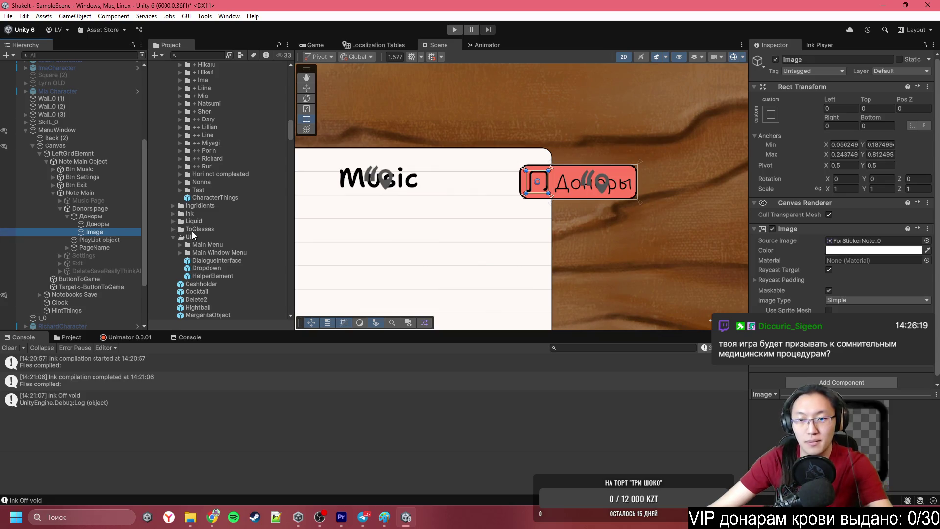
key("Delete")
scroll(550, 198, "up", 2)
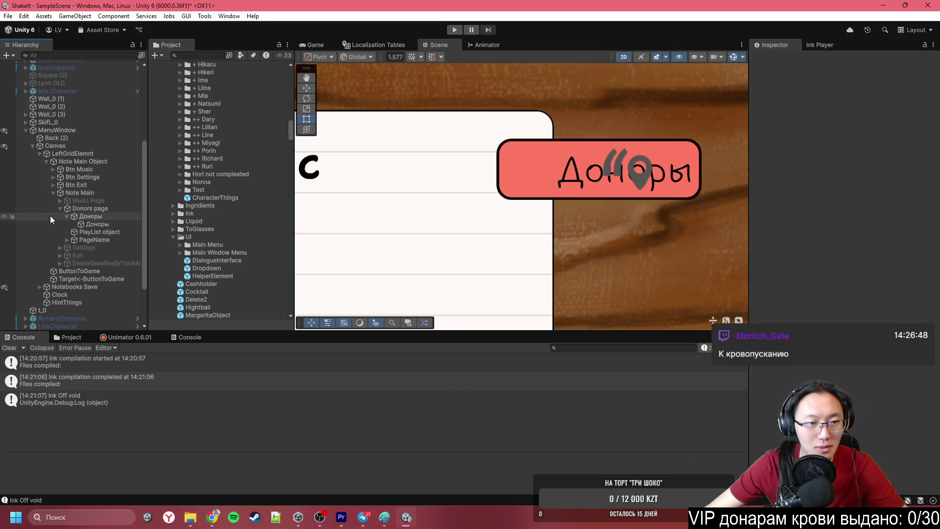
- Add a new UI Image as a child of the Доноры button
left_click(91, 216)
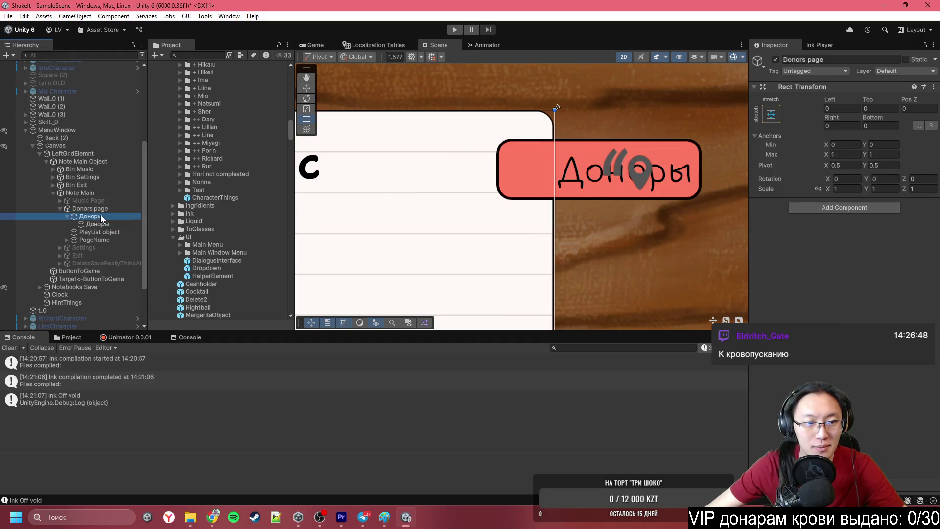
right_click(96, 216)
mouse_move(205, 366)
left_click(320, 363)
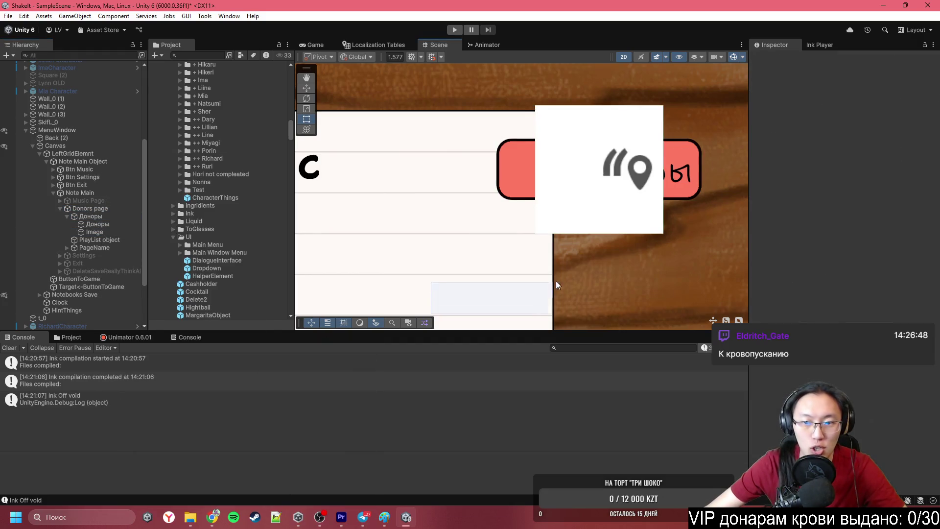
- Show the Assets > _GAME folder in the Project panel, peeking into Resources
left_click(69, 339)
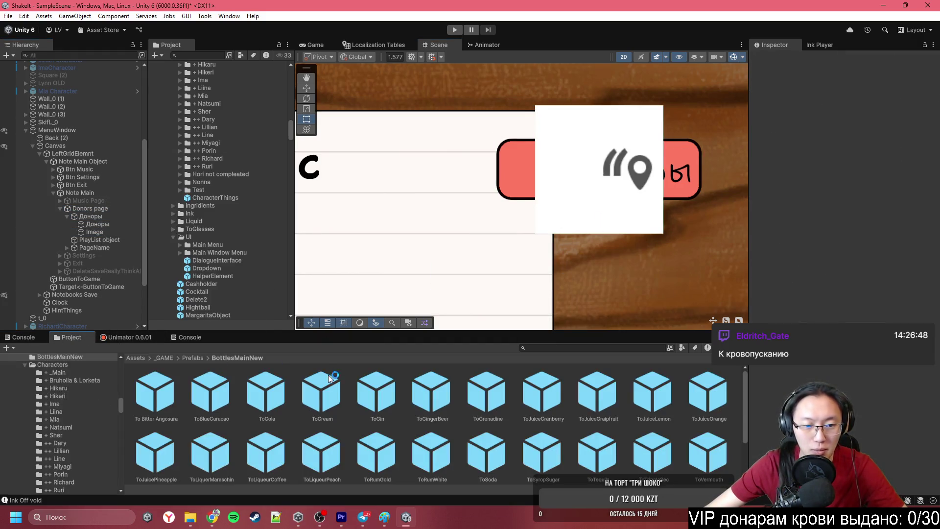
left_click(163, 358)
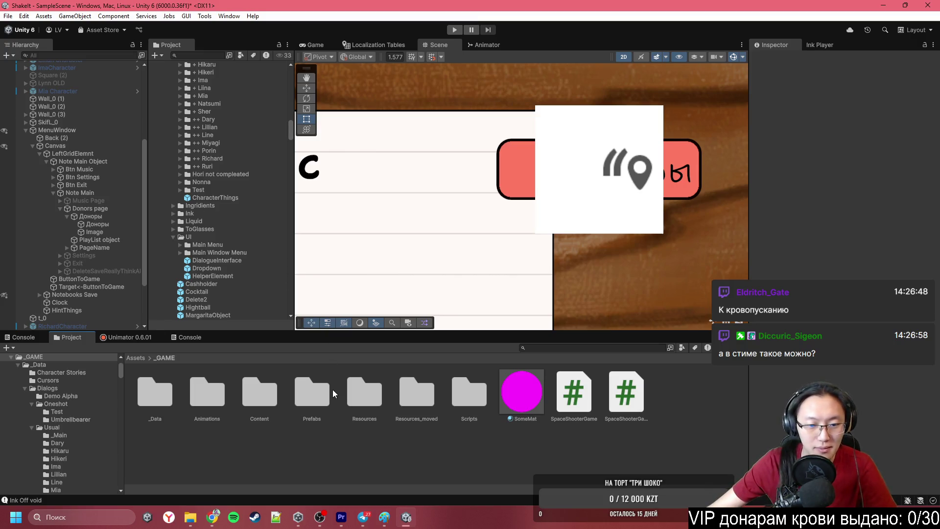
double_click(377, 403)
left_click(165, 358)
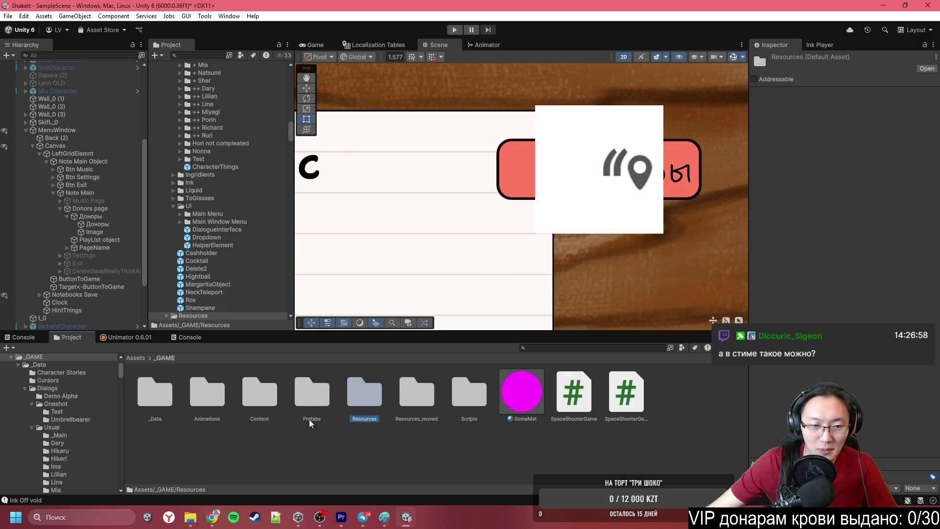
- Bring up the 24 folder, minimize Unity, and open 2.png
left_click(188, 518)
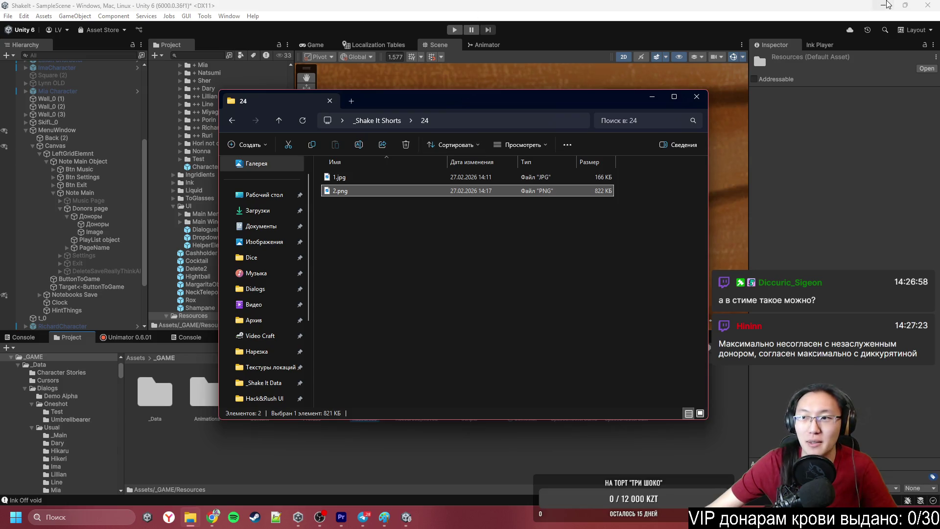
left_click(887, 5)
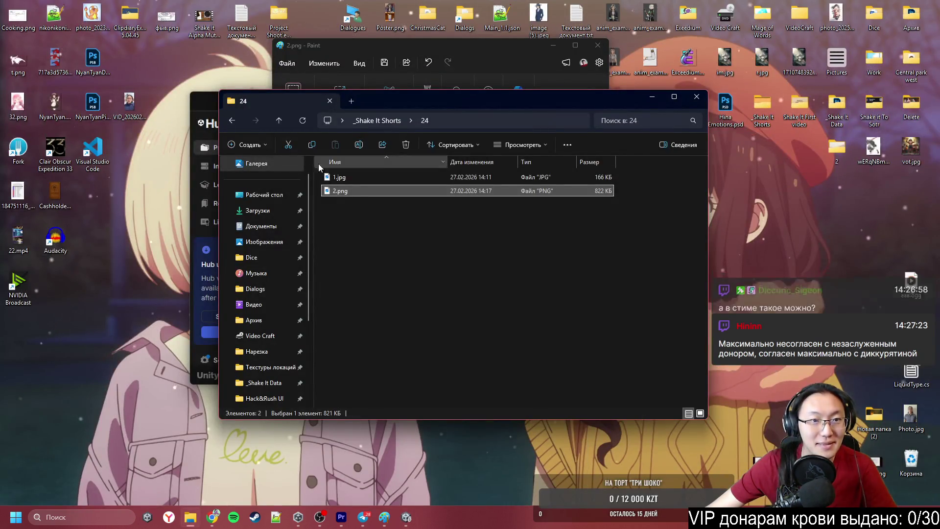
left_click(377, 209)
left_click(352, 192)
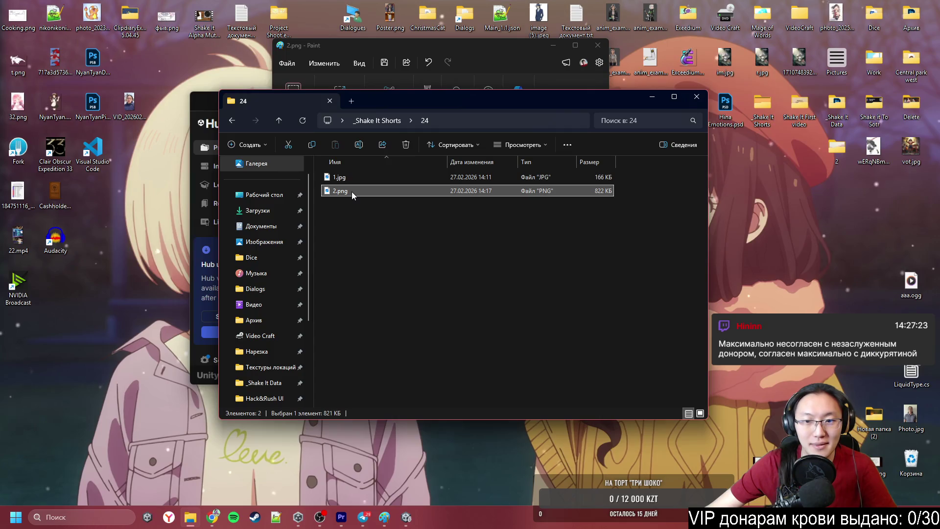
double_click(399, 192)
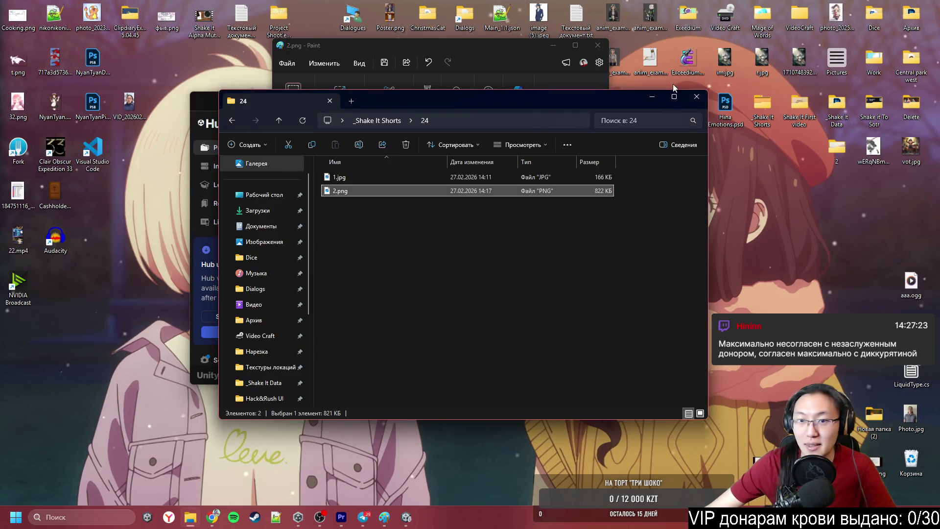
- Rearrange the windows, minimizing Paint and the Telegram window
left_click_drag(619, 108, 782, 217)
left_click(557, 47)
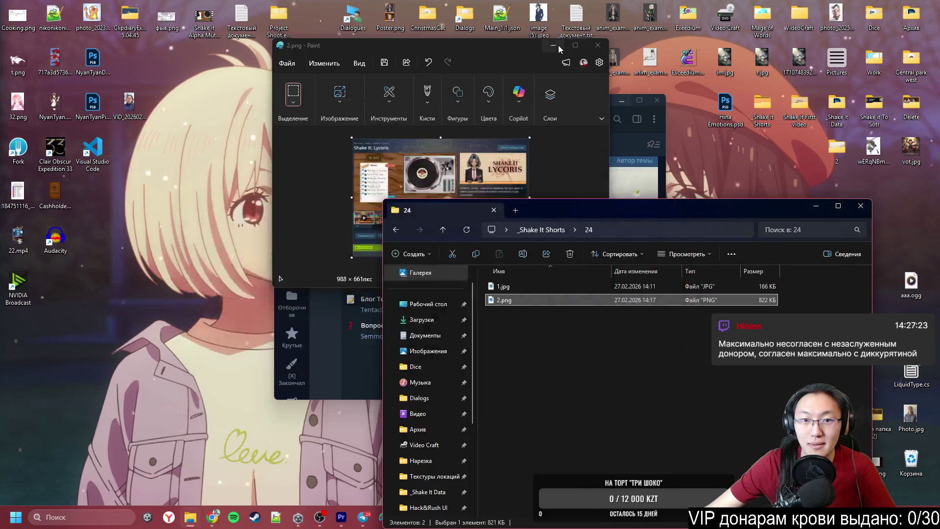
left_click(557, 46)
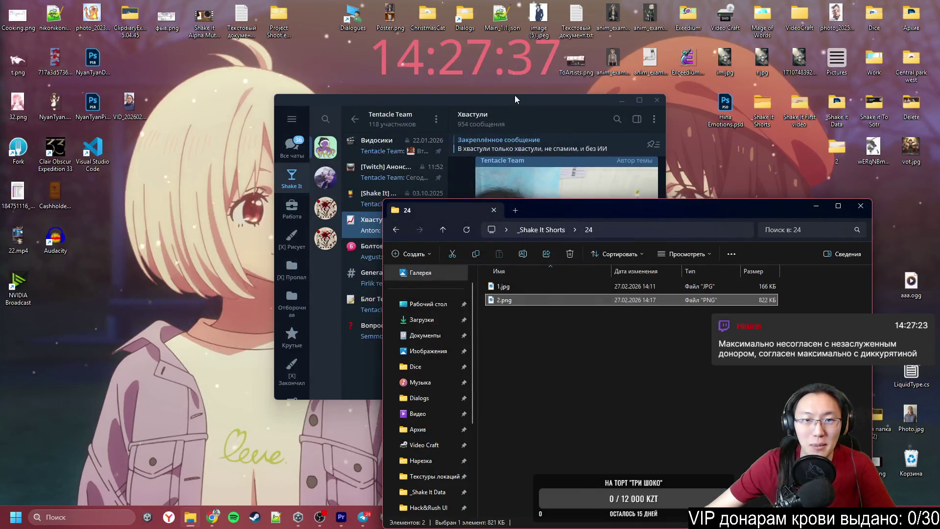
mouse_move(515, 95)
left_mouse_down()
mouse_move(447, 475)
mouse_move(483, 234)
mouse_move(447, 129)
left_mouse_up()
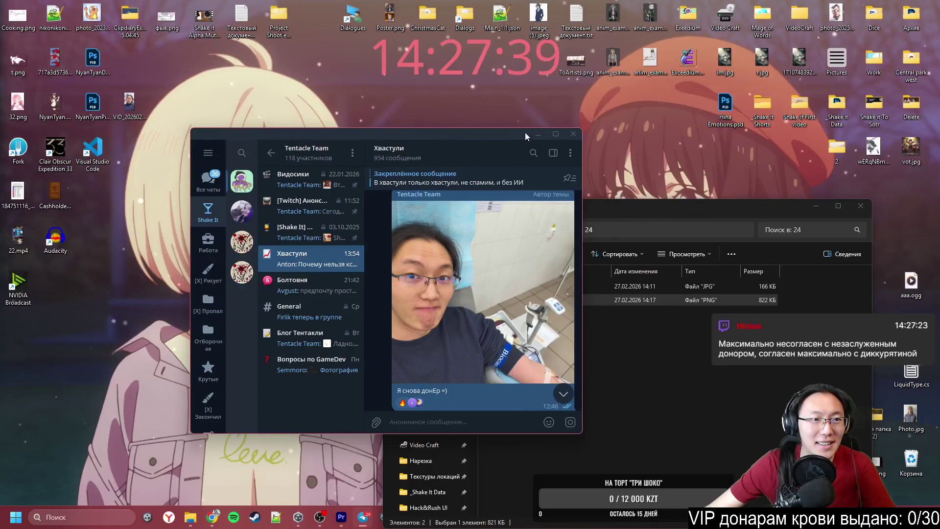
left_click(538, 134)
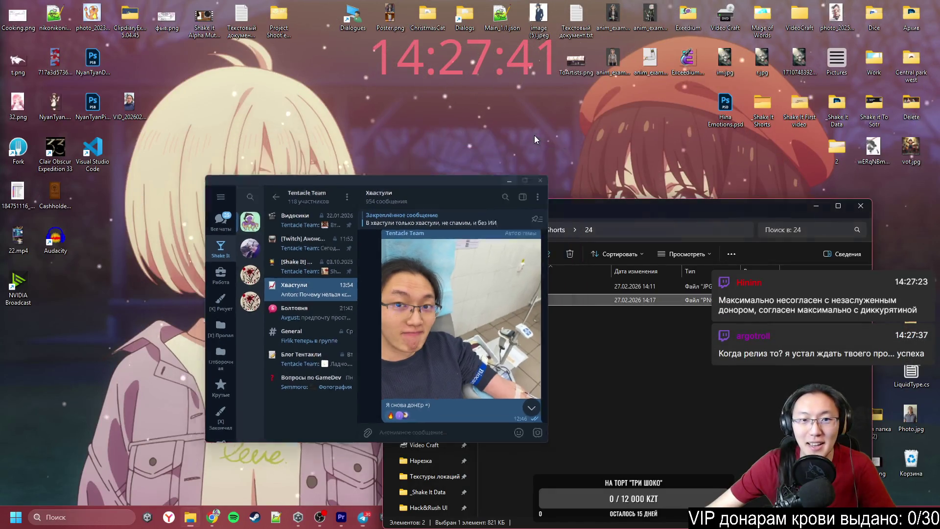
- Browse the _Shake It Shorts and Desktop folders, close that extra window, and reposition folder 24
double_click(764, 106)
left_click(446, 106)
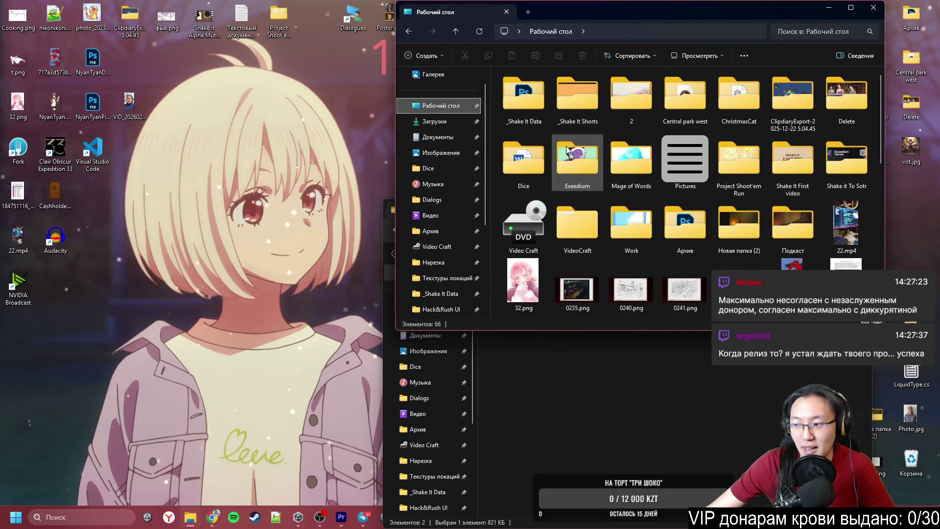
scroll(743, 214, "down", 5)
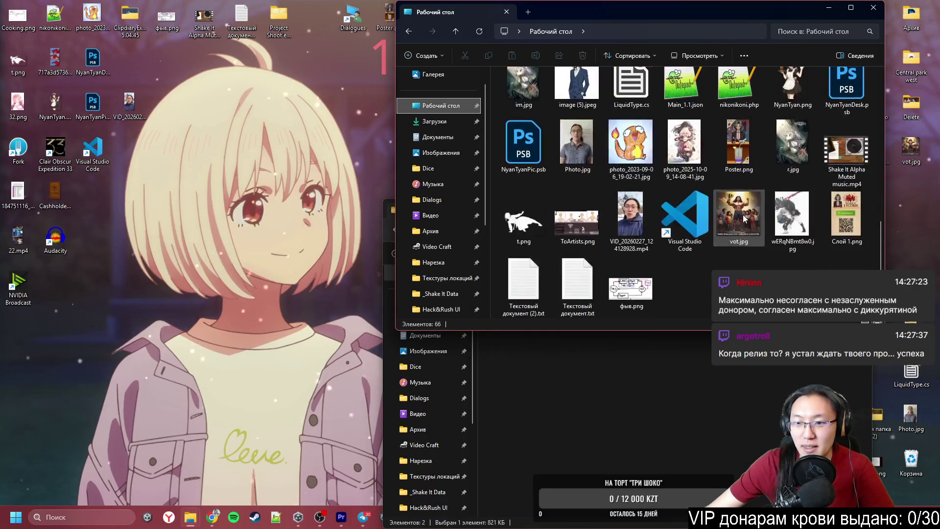
scroll(745, 217, "up", 5)
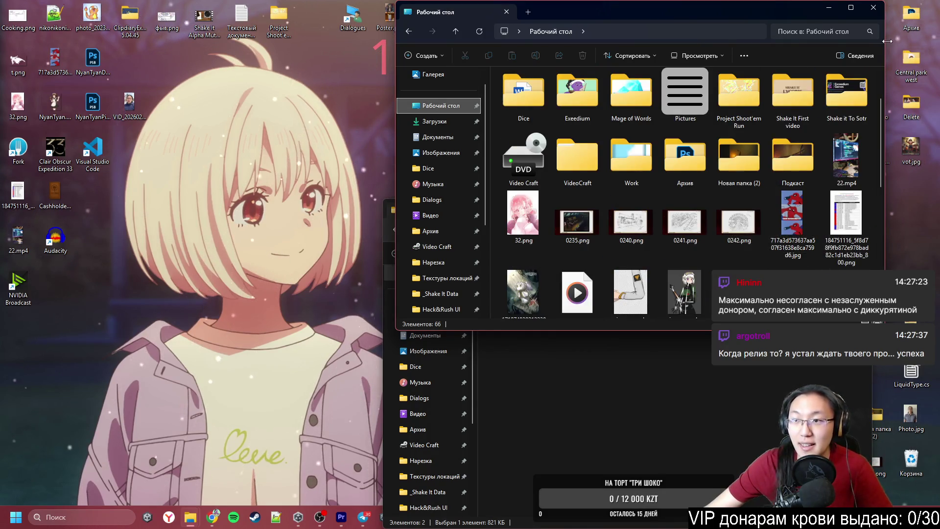
left_click(875, 10)
left_click_drag(613, 210, 447, 80)
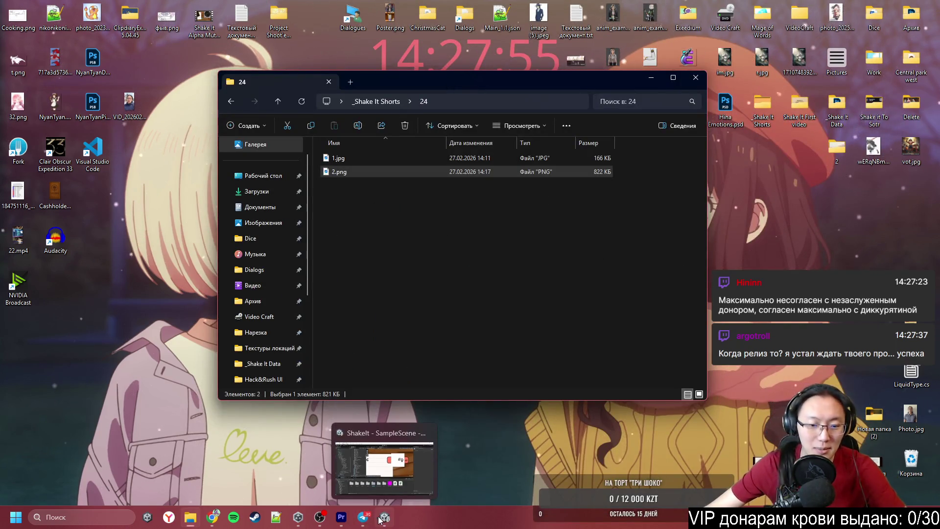
- Minimize Premiere Pro and launch Adobe Photoshop 2025 from the pinned Adobe apps group
left_click(340, 523)
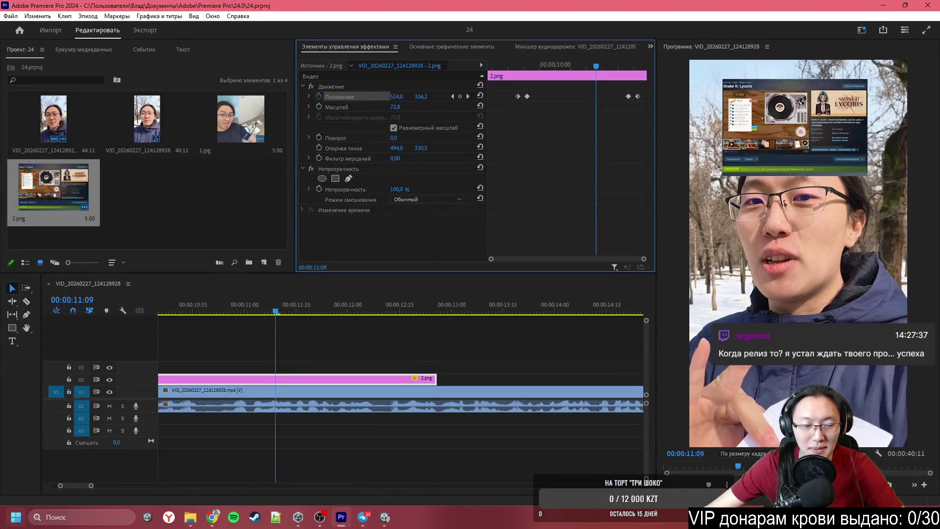
key("super")
left_click(884, 7)
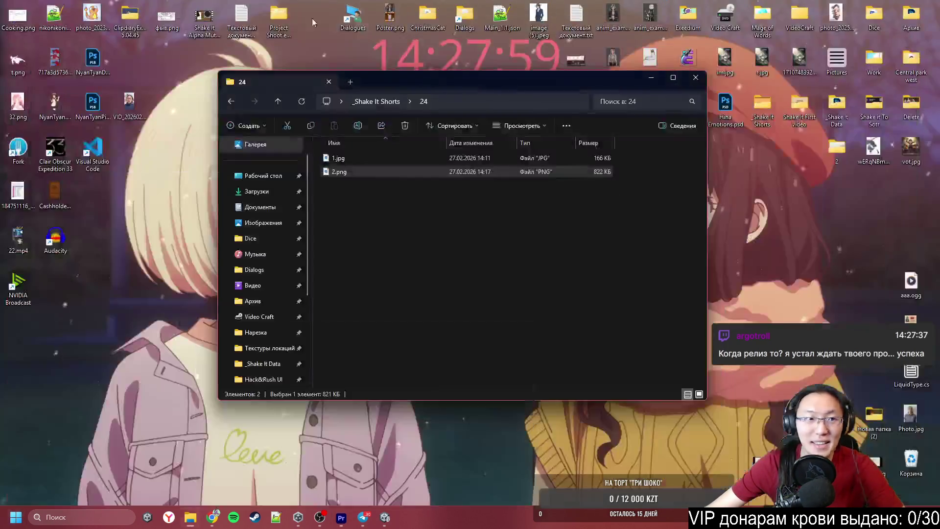
left_click_drag(655, 84, 524, 107)
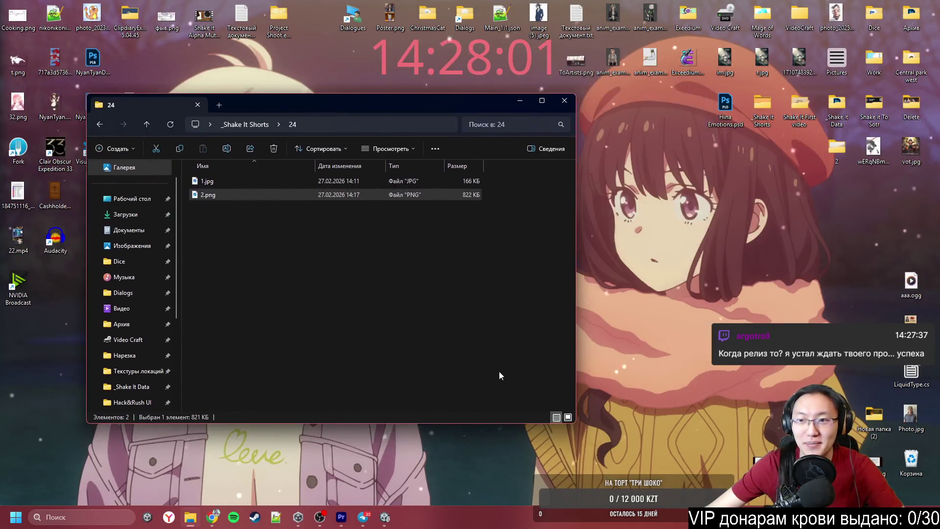
key("super")
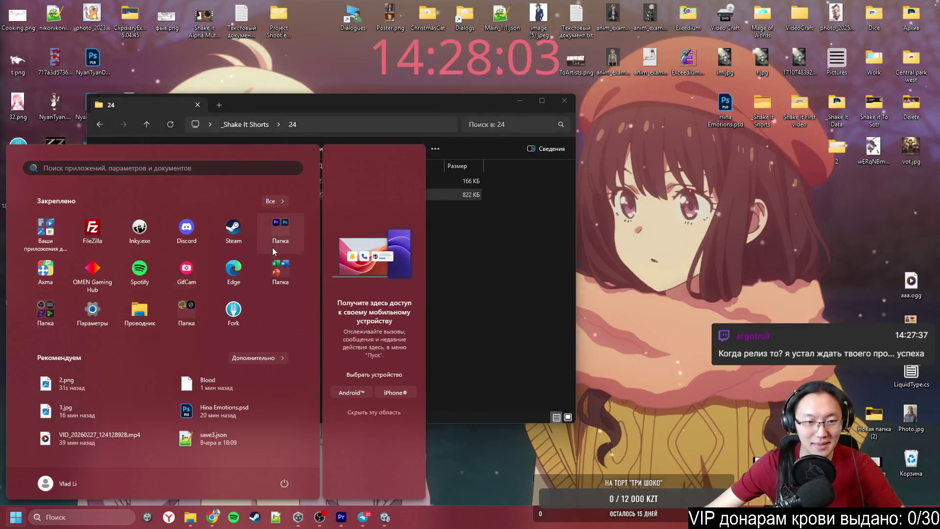
left_click(280, 230)
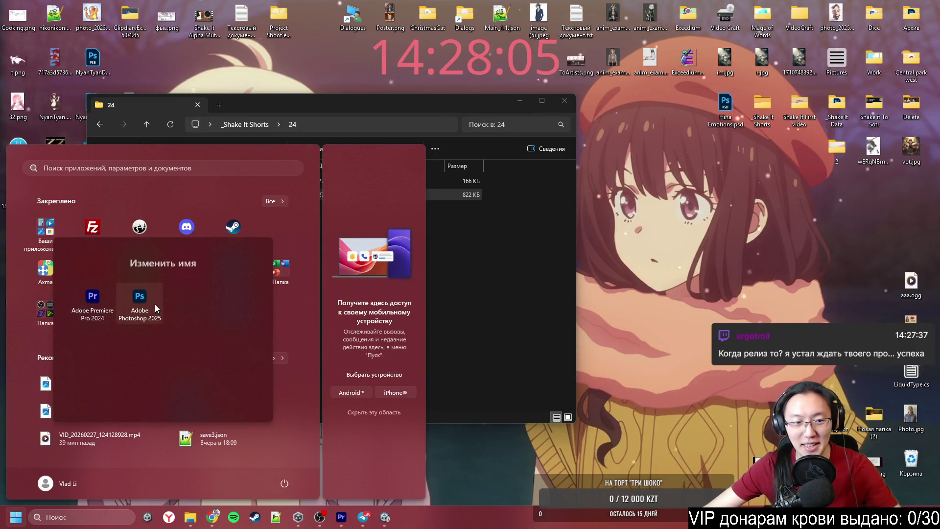
left_click(155, 305)
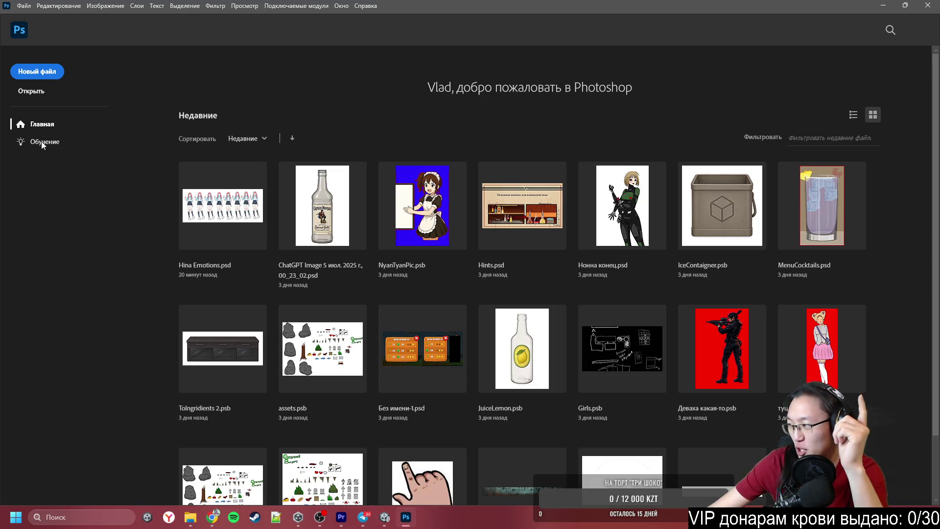
- Create a blank 501×626 document and choose an export option from the File menu
key("ctrl+n")
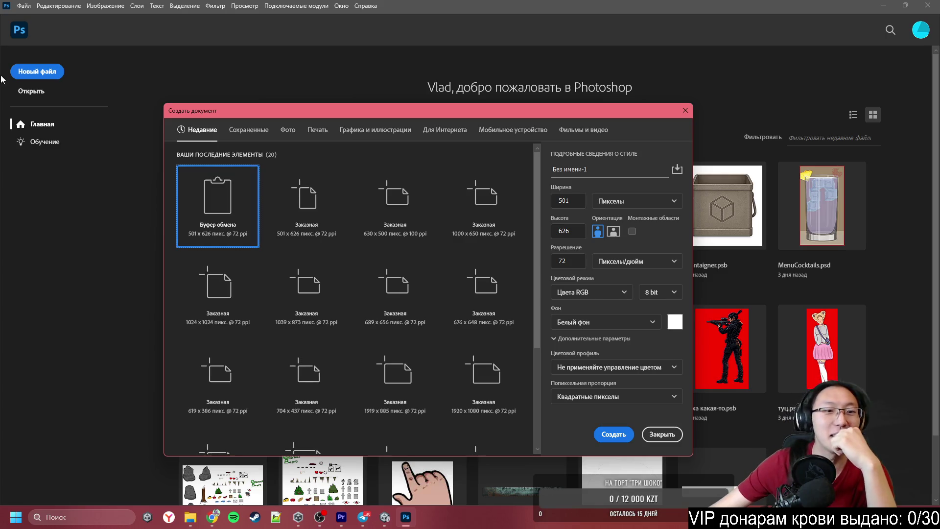
left_click(615, 434)
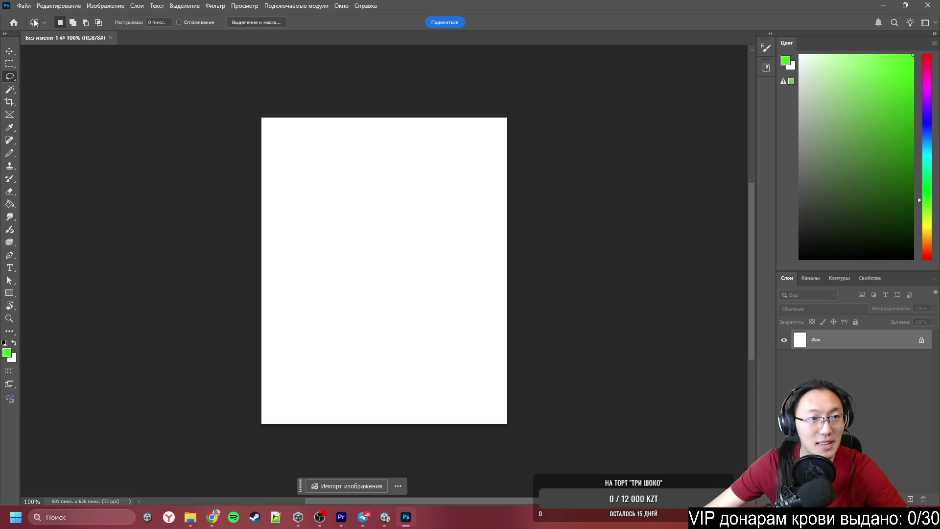
left_click(25, 7)
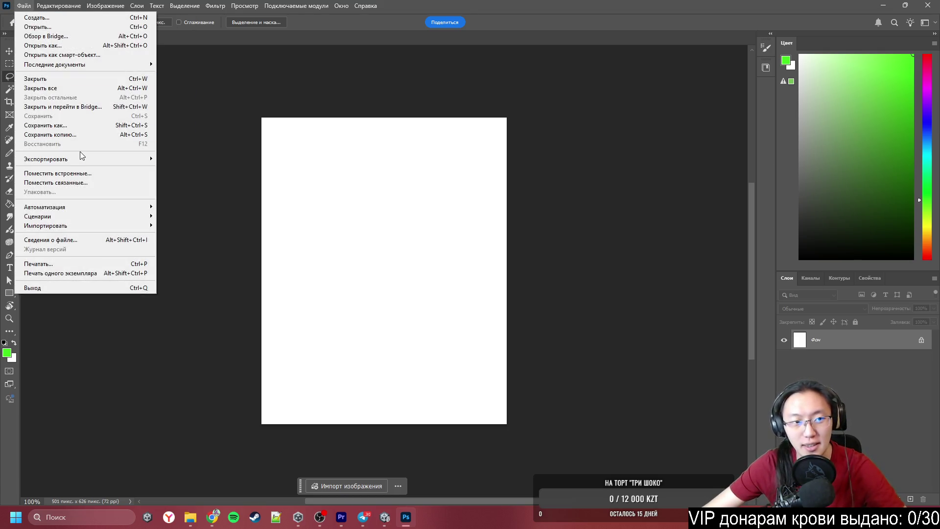
mouse_move(85, 155)
left_click(201, 158)
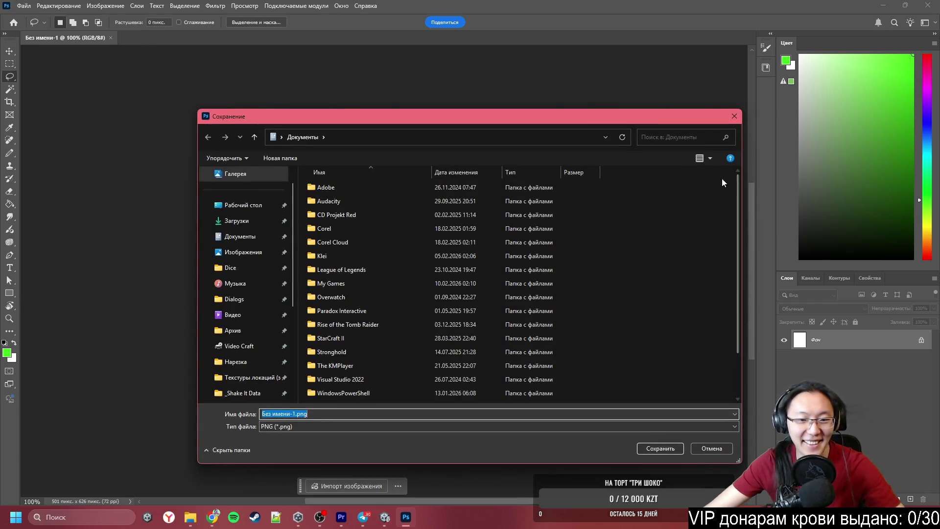
- Dismiss the save window without saving and close Photoshop
left_click(545, 139)
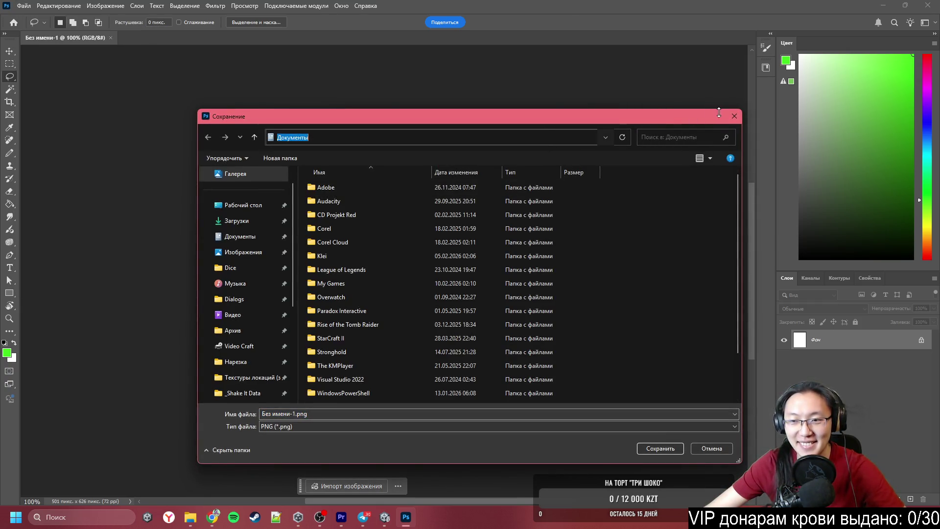
left_click(735, 116)
left_click(928, 5)
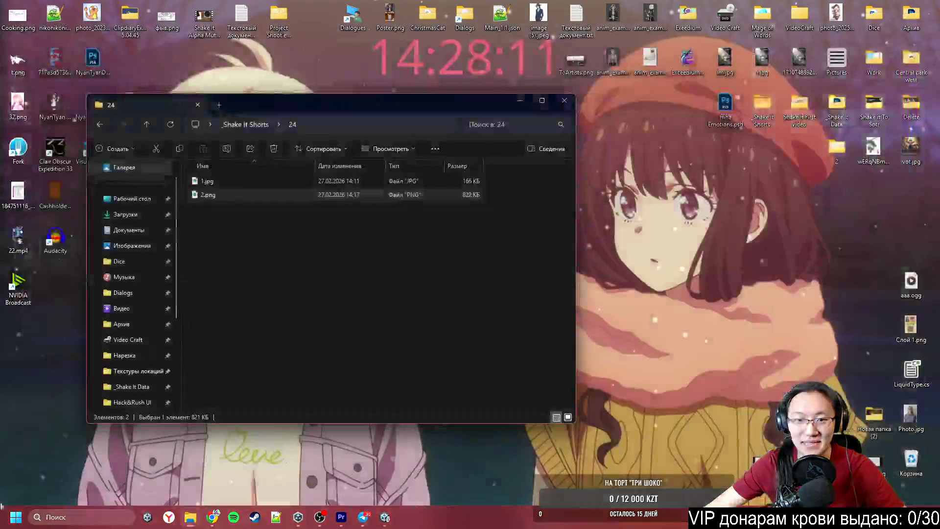
- Open a second Explorer window to the right and navigate it to Документы
double_click(760, 100)
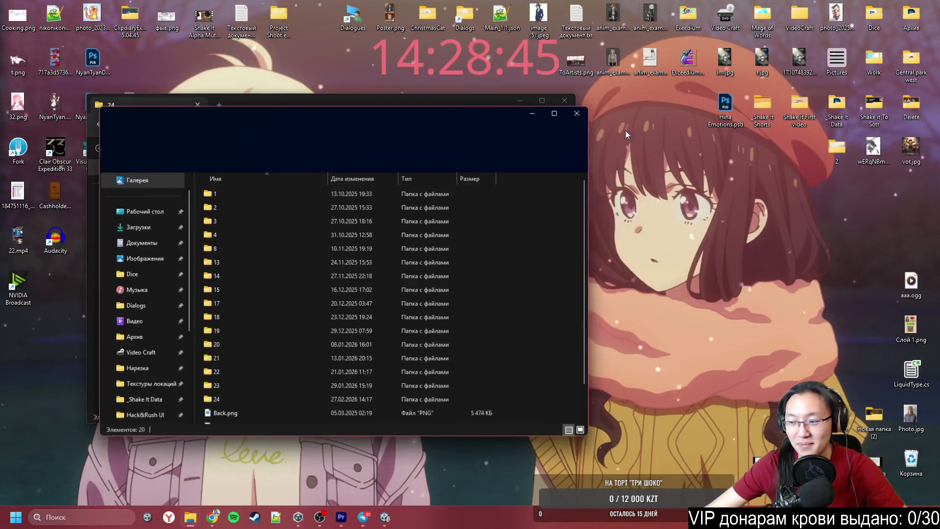
left_click_drag(416, 116, 649, 100)
left_click(619, 119)
type("Документы")
key("Return")
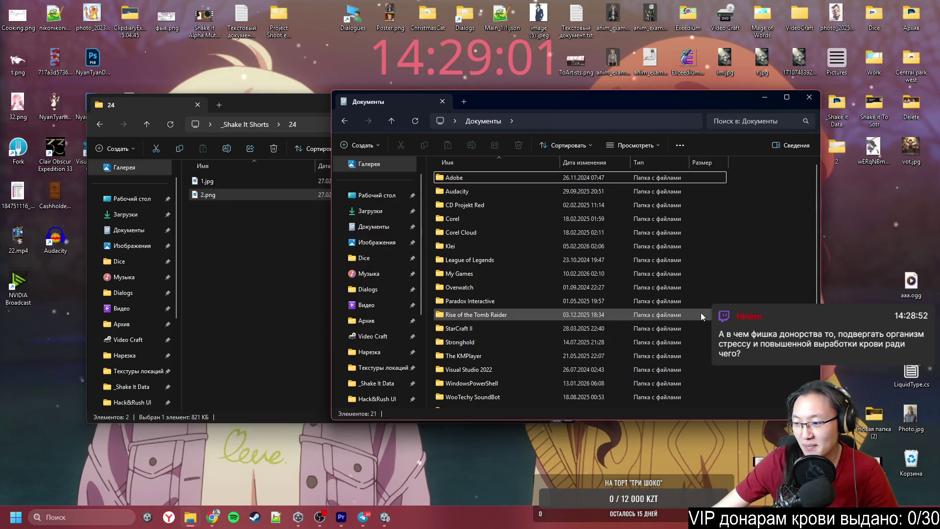
- Paste Blood.png from Документы into folder 24, then switch back to Unity
mouse_move(528, 108)
left_mouse_down()
mouse_move(560, 104)
mouse_move(568, 119)
left_mouse_up()
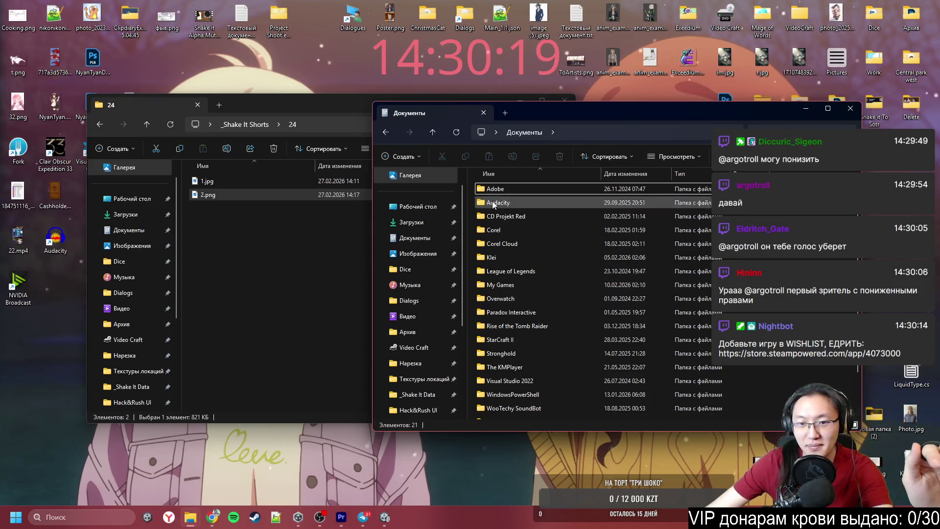
scroll(601, 304, "down", 1)
left_click(548, 398)
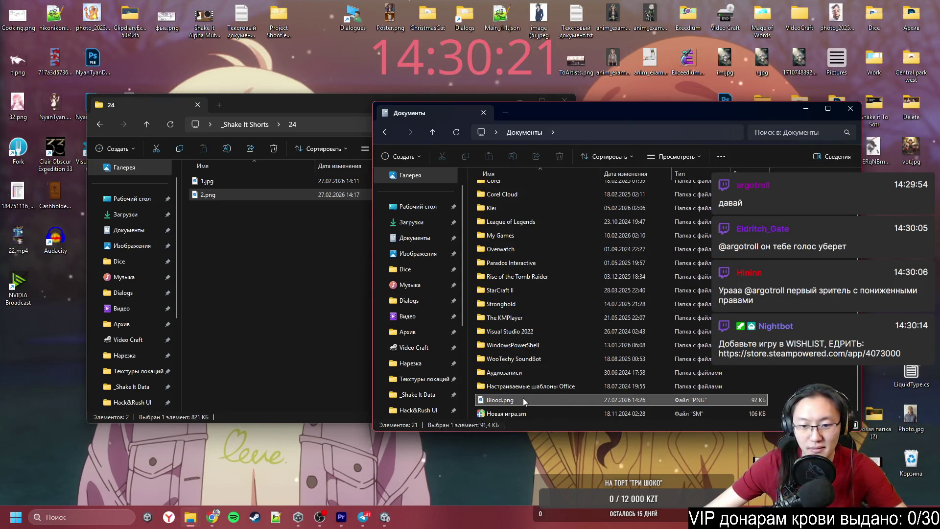
left_click(295, 314)
key("ctrl+v")
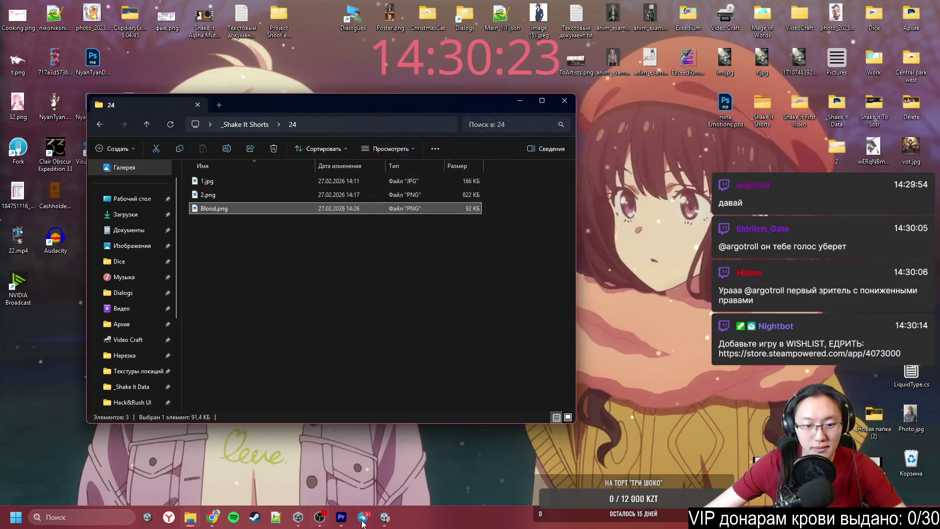
left_click(385, 518)
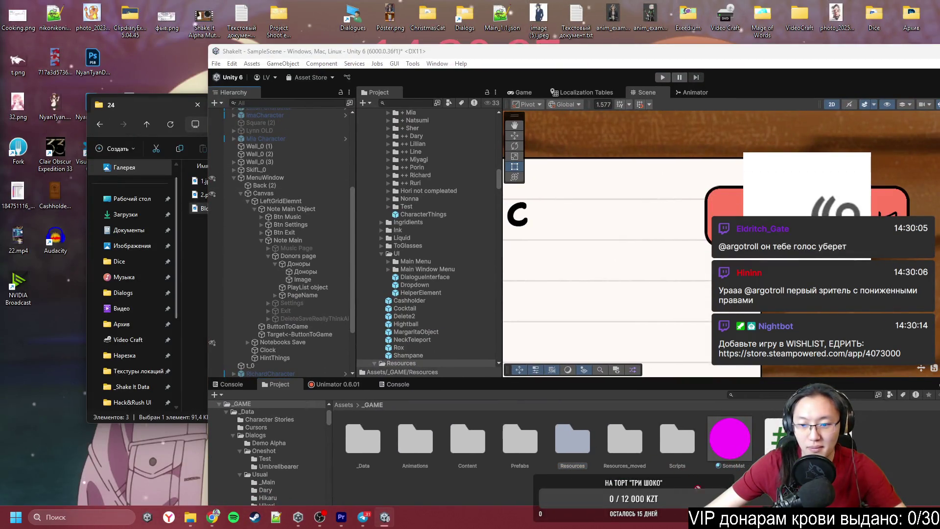
- Maximize Unity and set the Image's Source Image to the Blood_0 sprite via a 'bloo' search
double_click(671, 51)
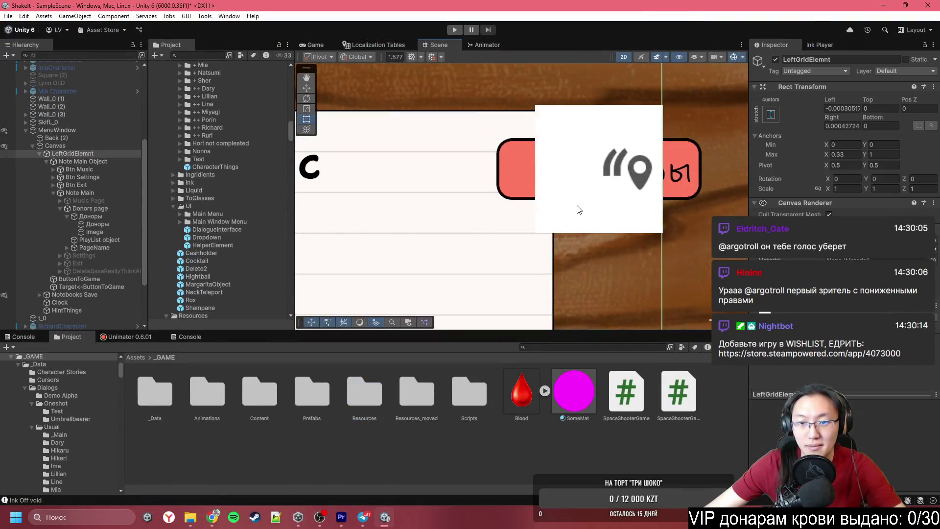
left_click(588, 219)
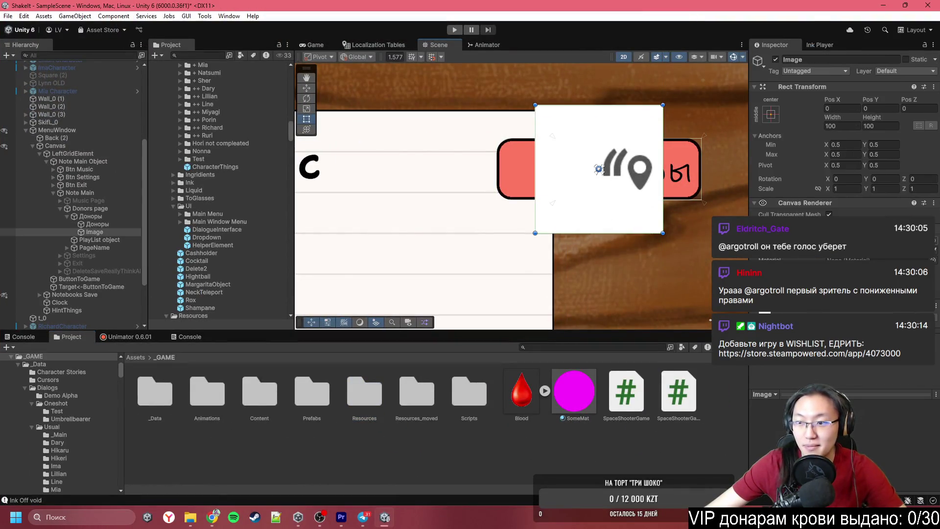
left_click(932, 238)
type("bloo")
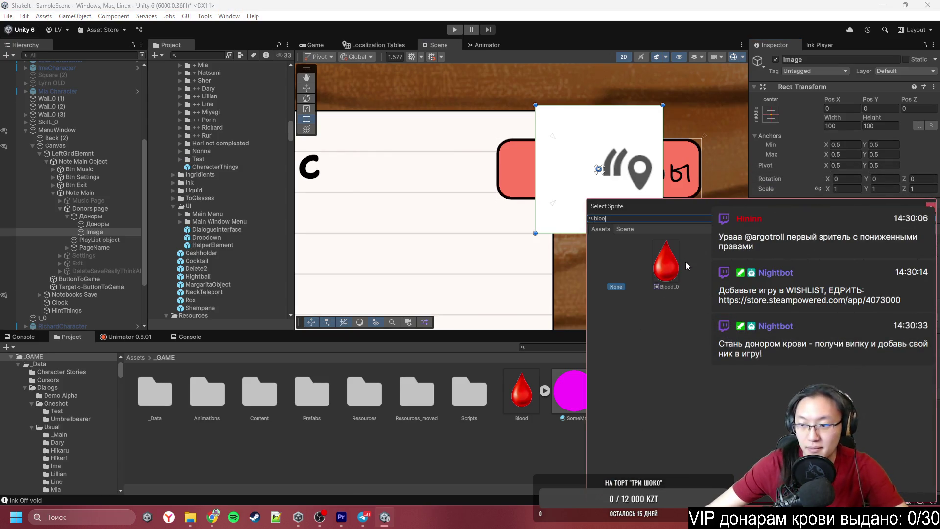
double_click(668, 259)
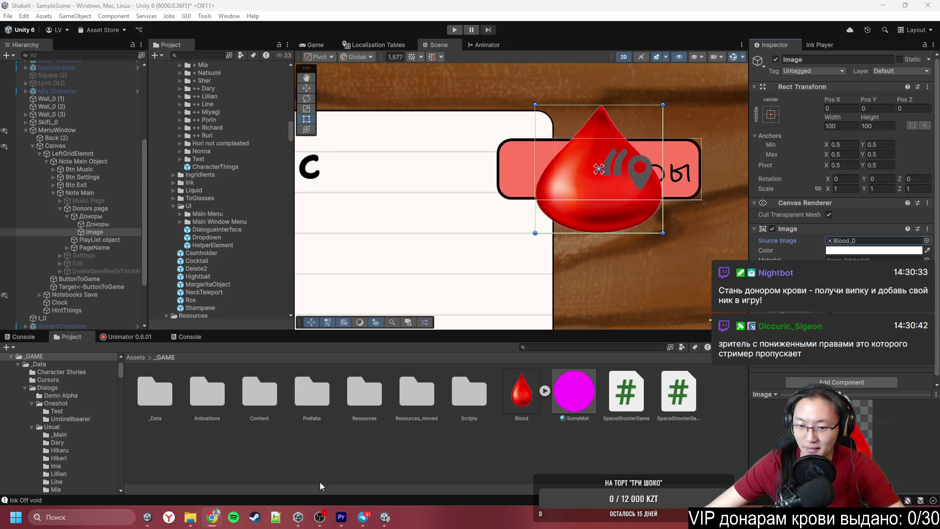
- Shrink the blood drop Image to a small icon on the Доноры tab
left_click(320, 517)
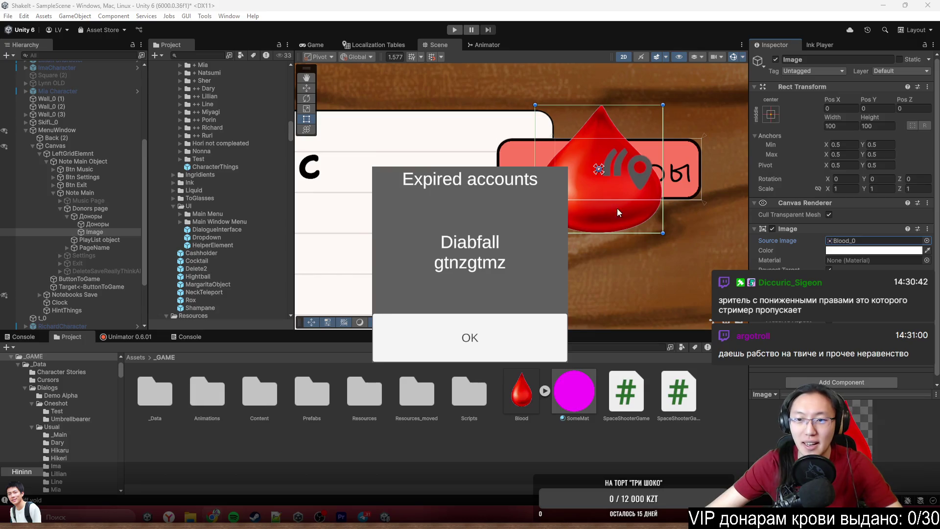
mouse_move(664, 233)
left_mouse_down()
mouse_move(605, 196)
mouse_move(561, 143)
mouse_move(529, 171)
left_mouse_up()
scroll(575, 239, "down", 5)
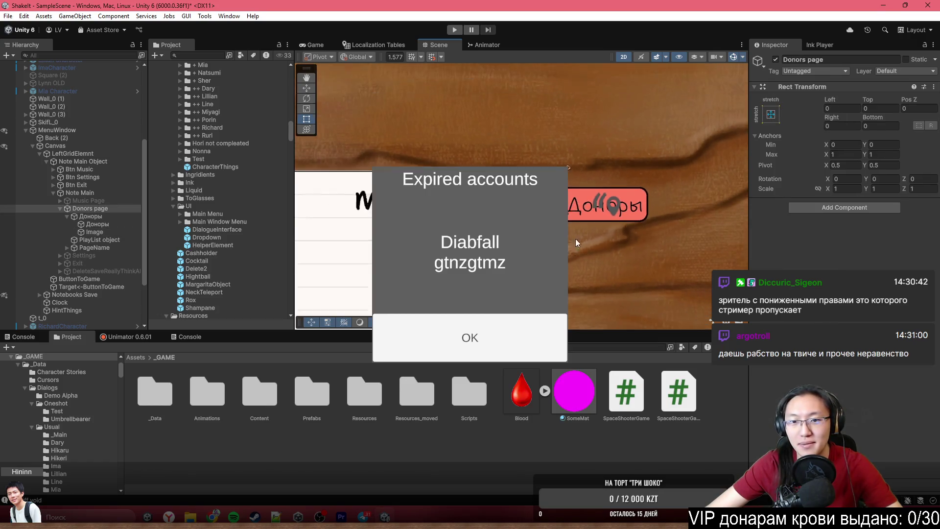
- Remove the Localize String Event component from the PageName title object
left_click(439, 144)
left_click(571, 156)
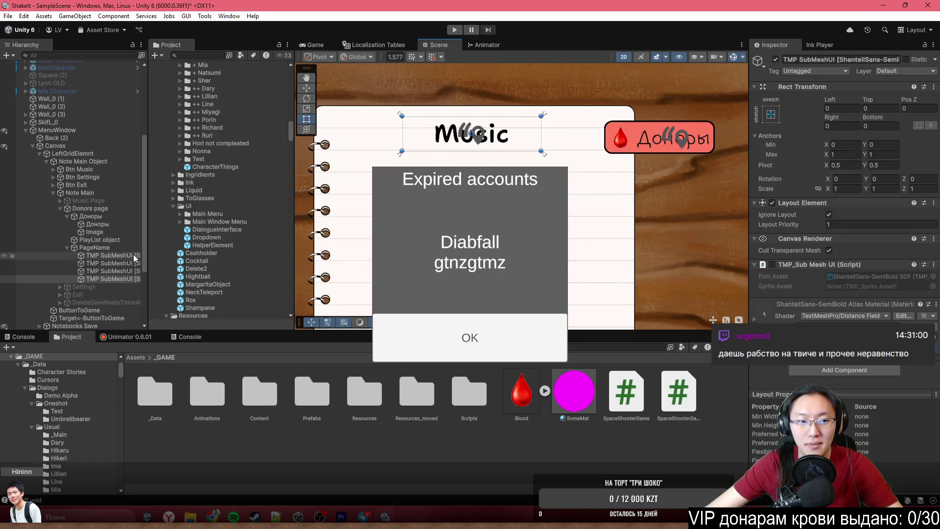
left_click(570, 156)
left_click(837, 59)
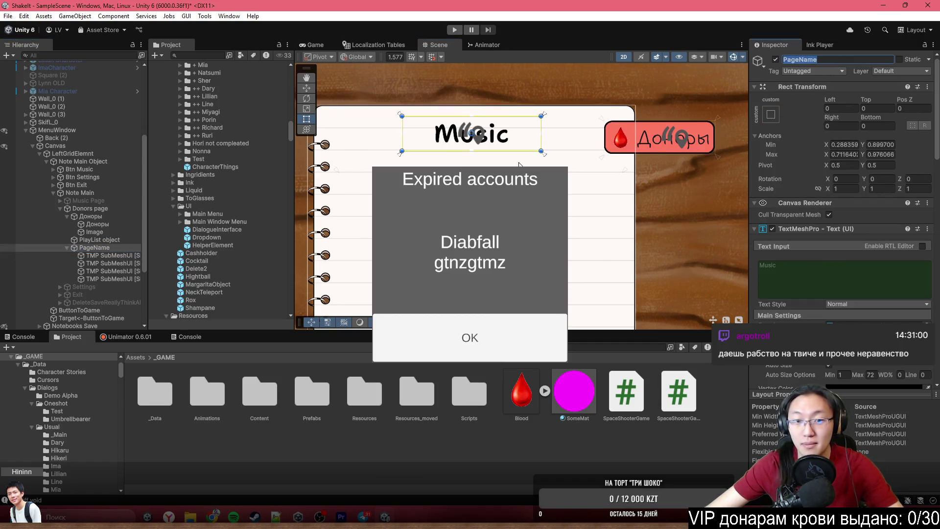
scroll(834, 303, "down", 15)
scroll(859, 268, "up", 5)
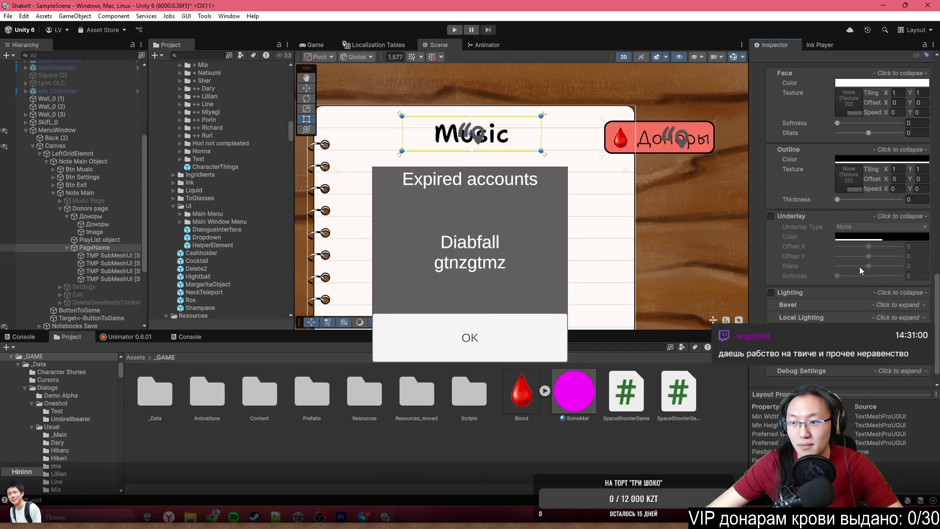
scroll(841, 252, "up", 3)
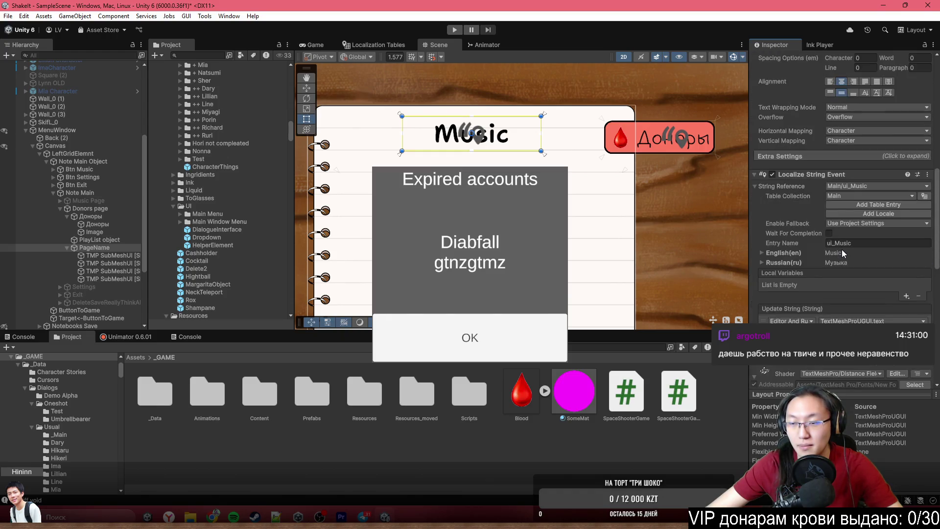
scroll(868, 260, "up", 20)
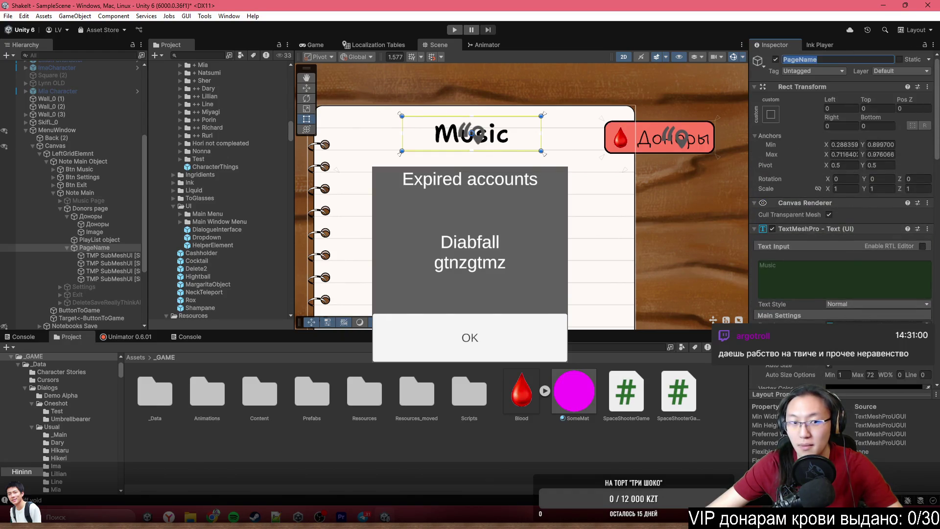
scroll(802, 245, "down", 15)
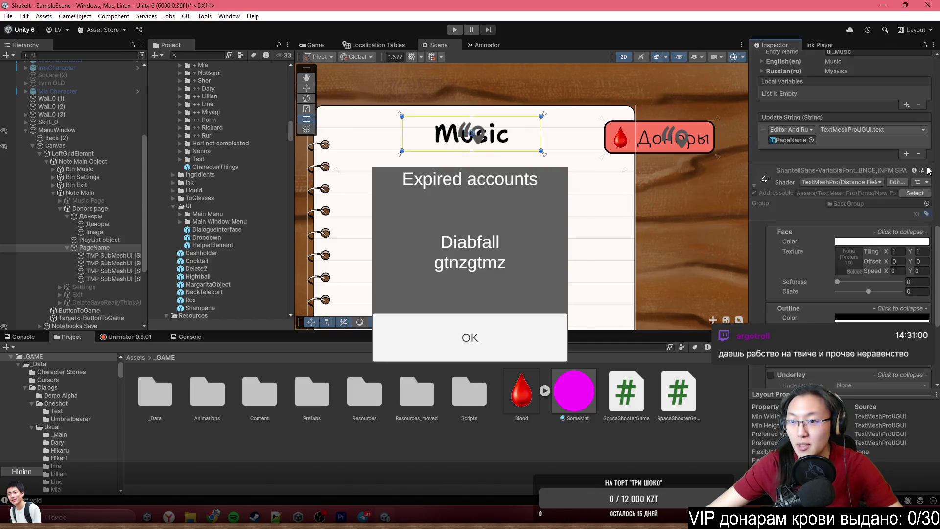
scroll(926, 177, "down", 5)
scroll(926, 178, "up", 2)
left_click(928, 169)
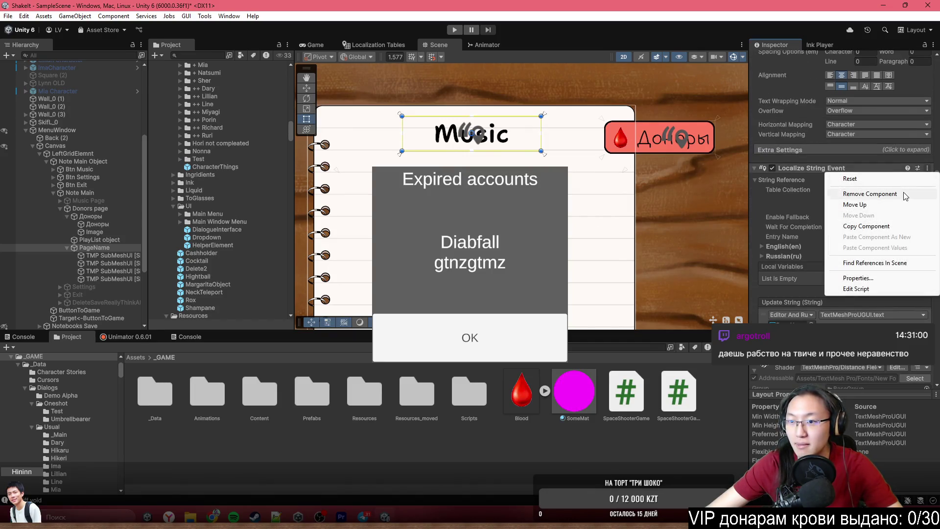
left_click(899, 194)
scroll(899, 205, "up", 10)
- Change the title text to 'Хорошие мальчики и девочки (доноры крови)'
left_click(839, 254)
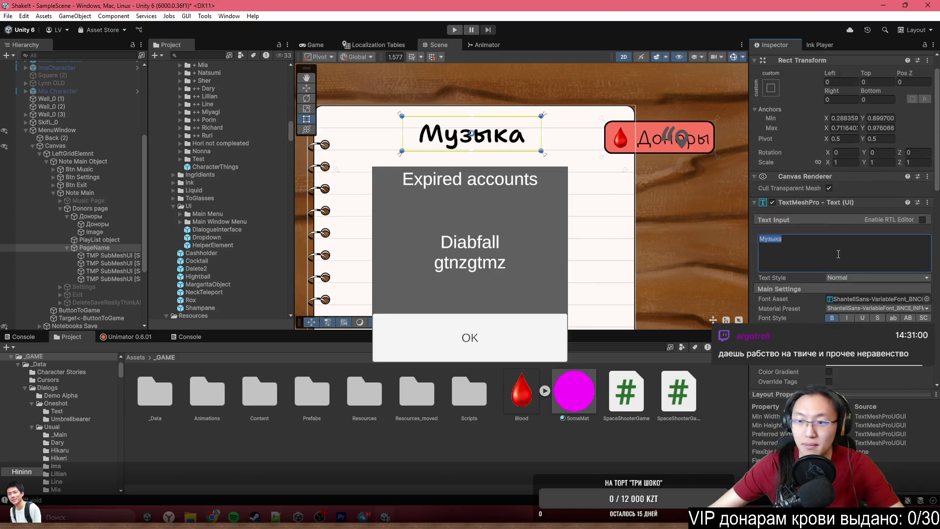
type("P")
key("BackSpace")
type("{")
key("BackSpace")
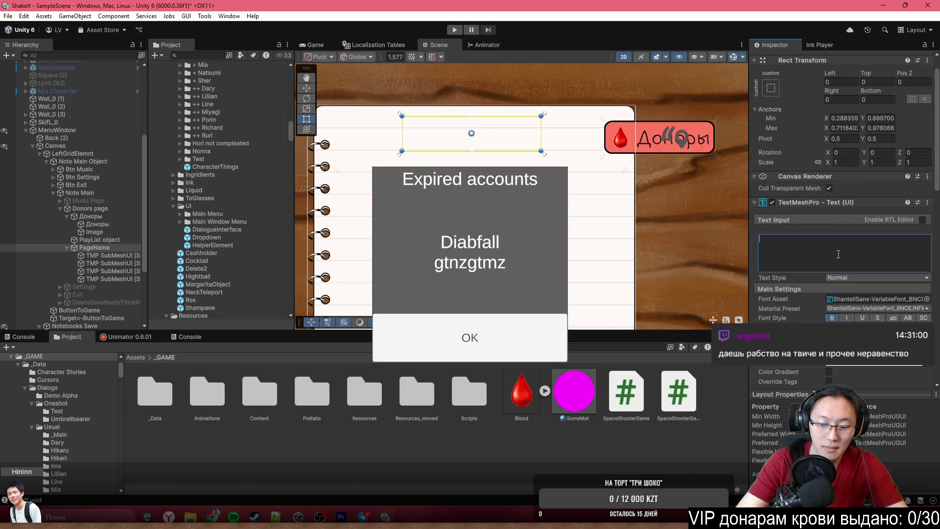
type("Хорошие мель")
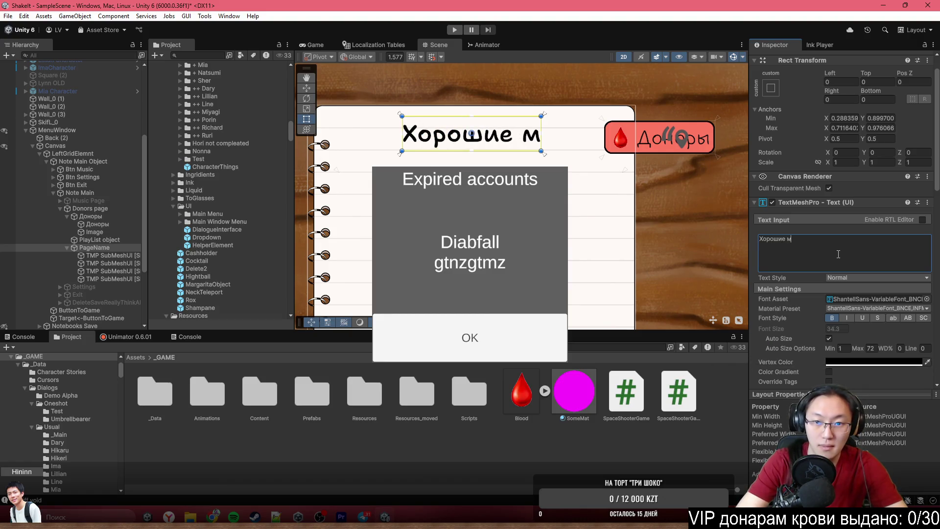
type("чи")
key("BackSpace")
key("BackSpace")
key("BackSpace")
type("маль")
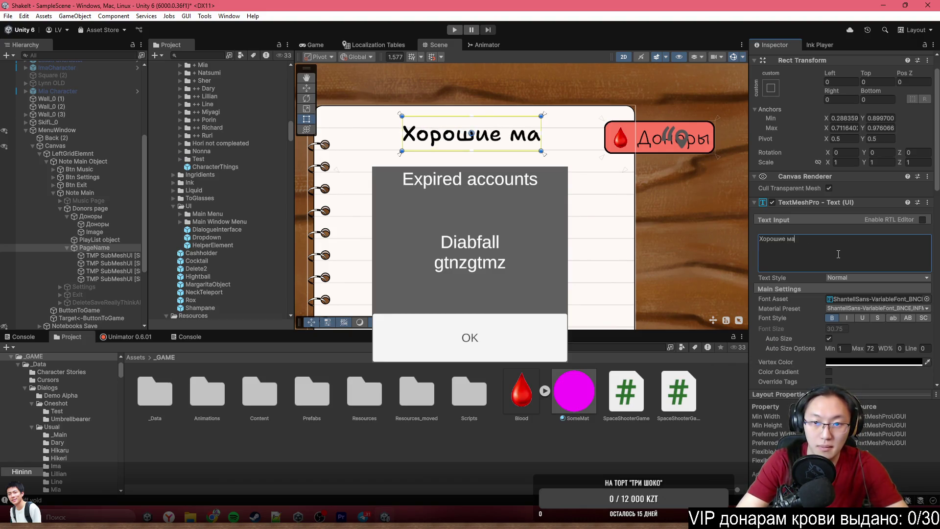
type("чики и")
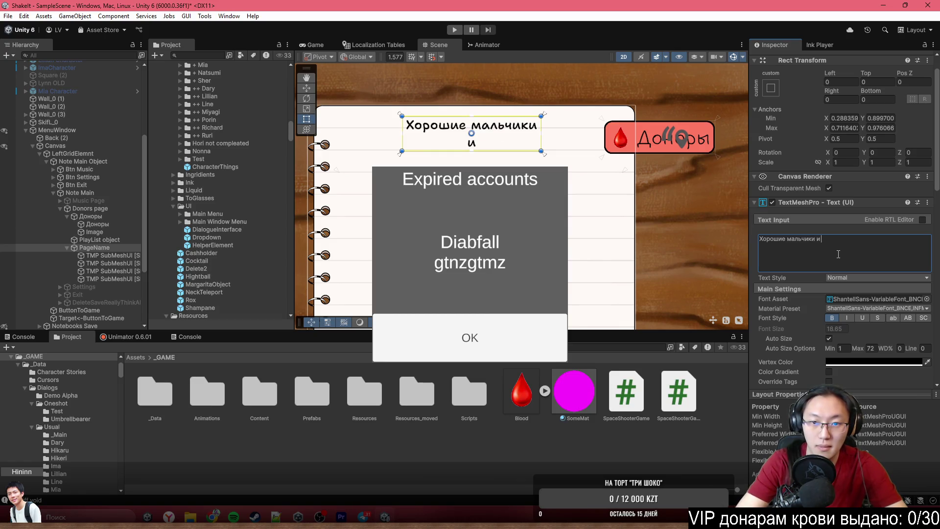
type(" девочки ()")
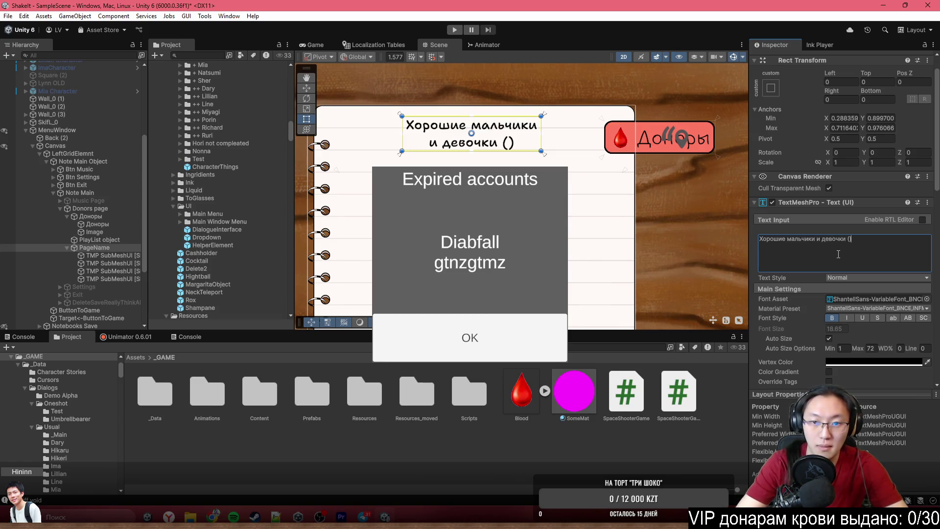
type("доноры кр")
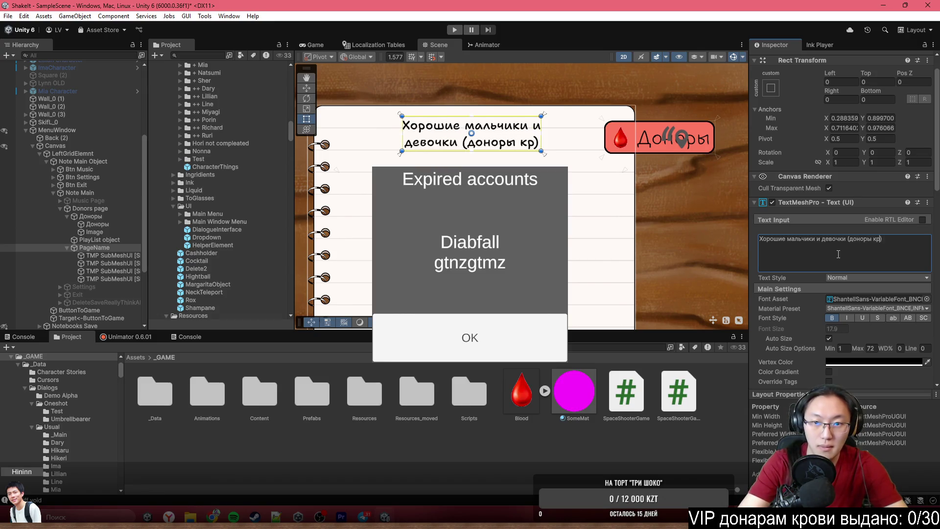
type("ови")
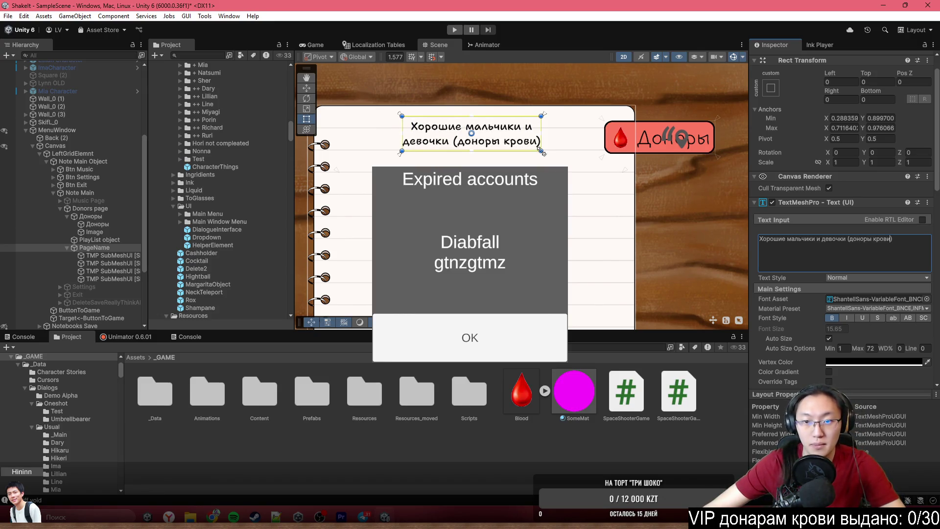
- Enlarge the title text box to span the top of the page
left_click_drag(541, 151, 609, 172)
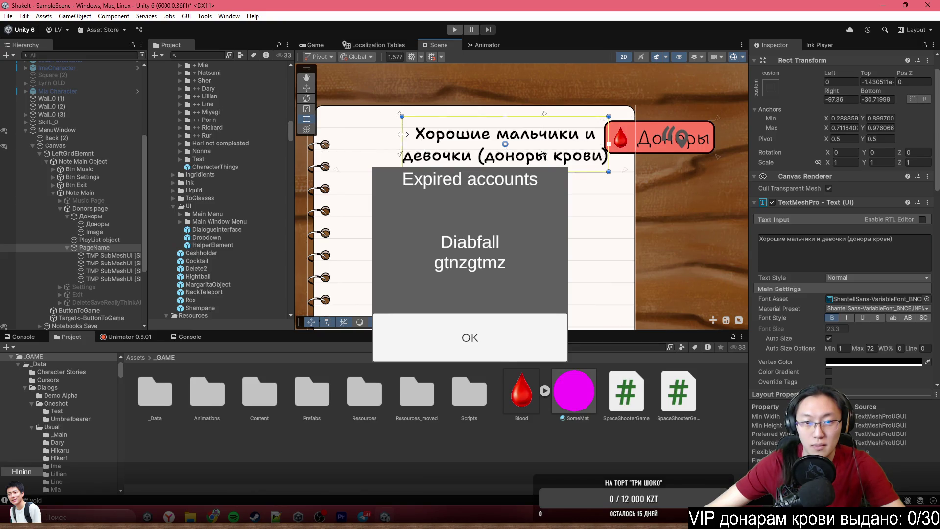
left_click_drag(404, 134, 346, 140)
left_click_drag(461, 119, 460, 123)
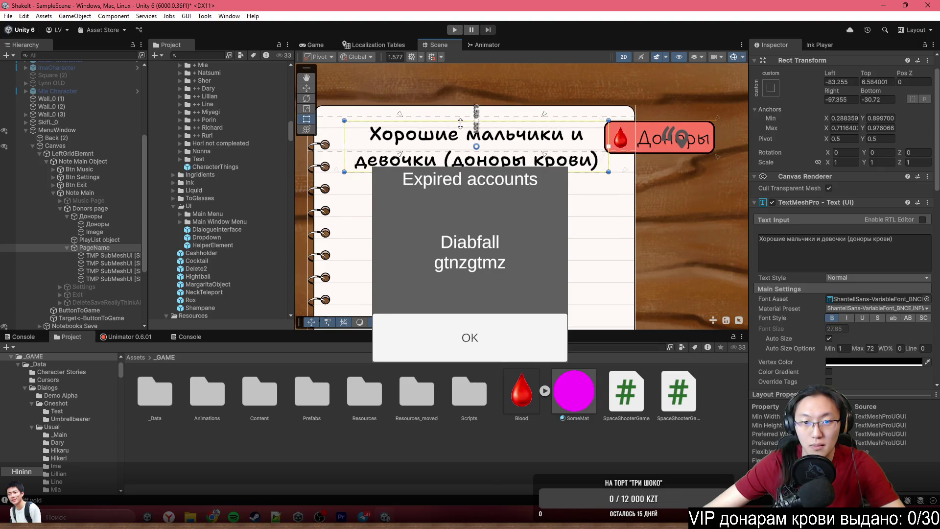
- Add a new Text - TextMeshPro element inside the PlayList donor list
left_click(541, 145)
key("f")
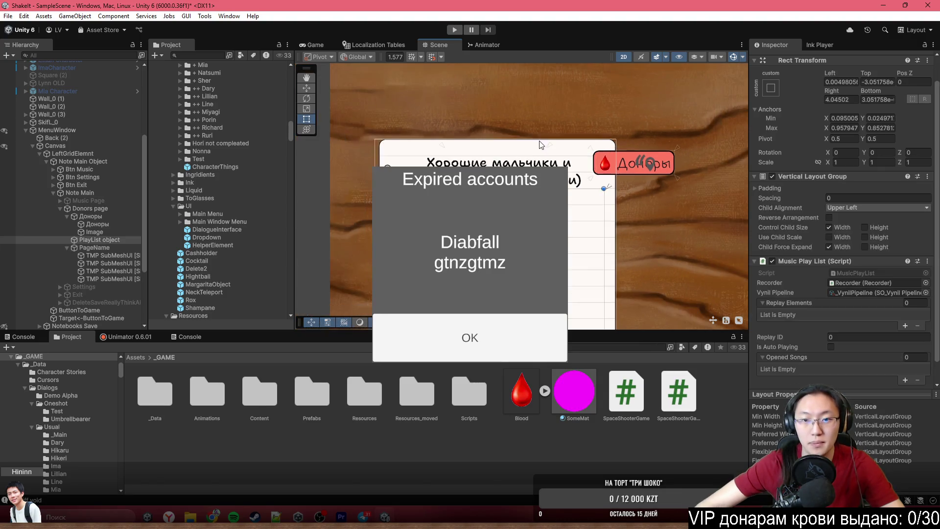
right_click(95, 240)
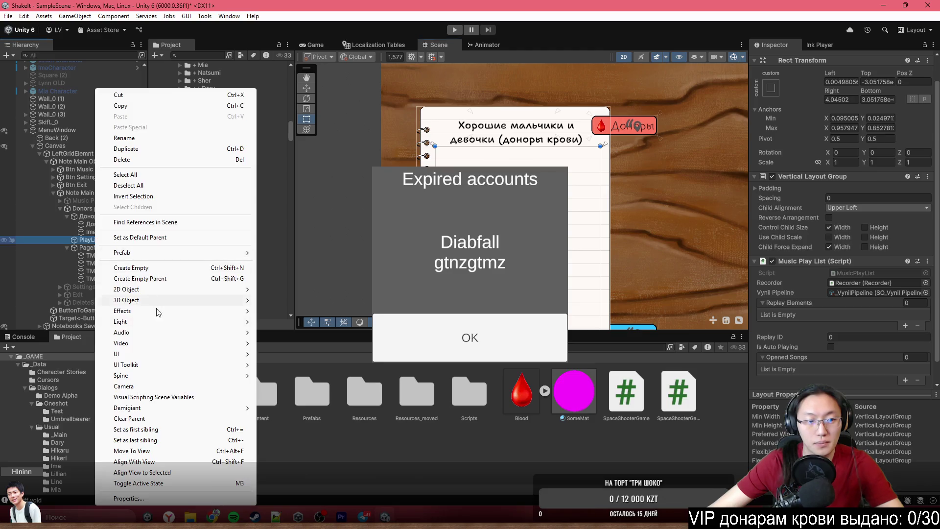
mouse_move(150, 354)
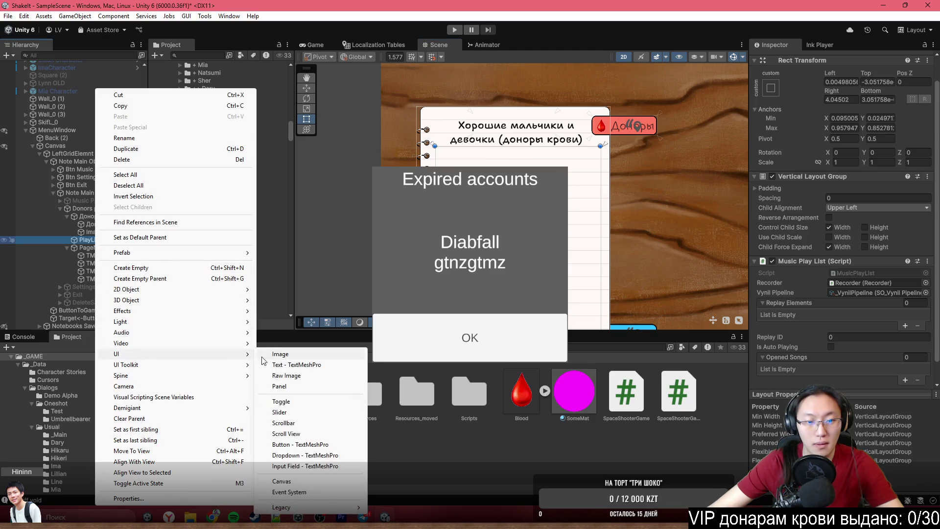
left_click(313, 365)
- Set the new text's content to '[2]'
left_click(848, 262)
key("ctrl+a")
type("B")
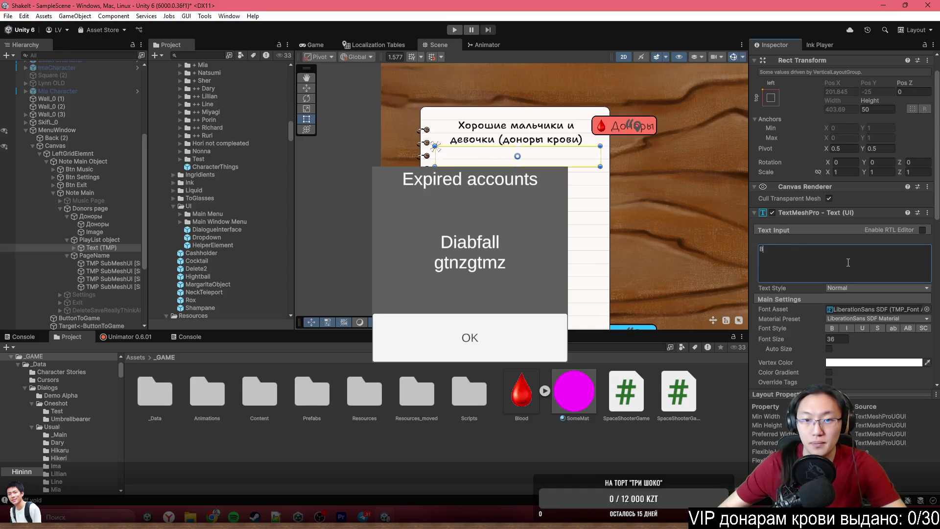
key("BackSpace")
type("хъ")
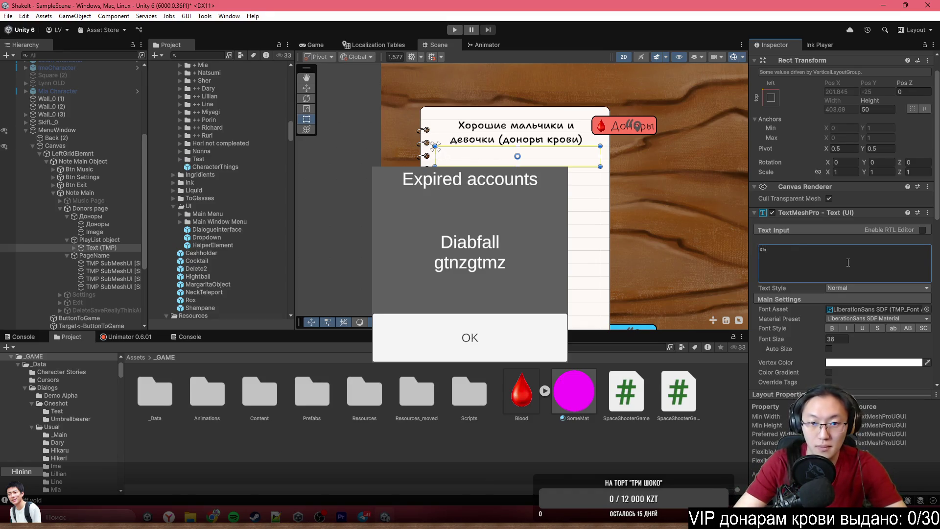
key("BackSpace")
key("BackSpace")
type("[]")
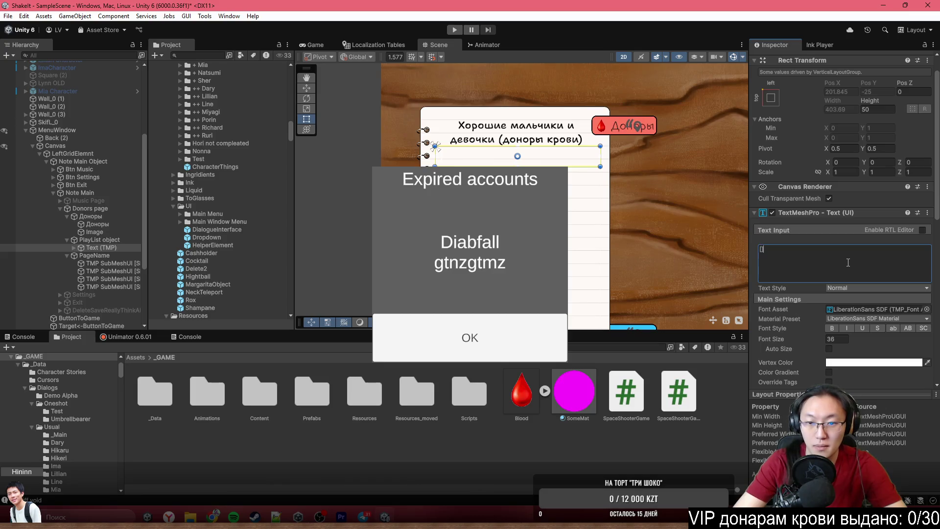
key("Left")
type("2")
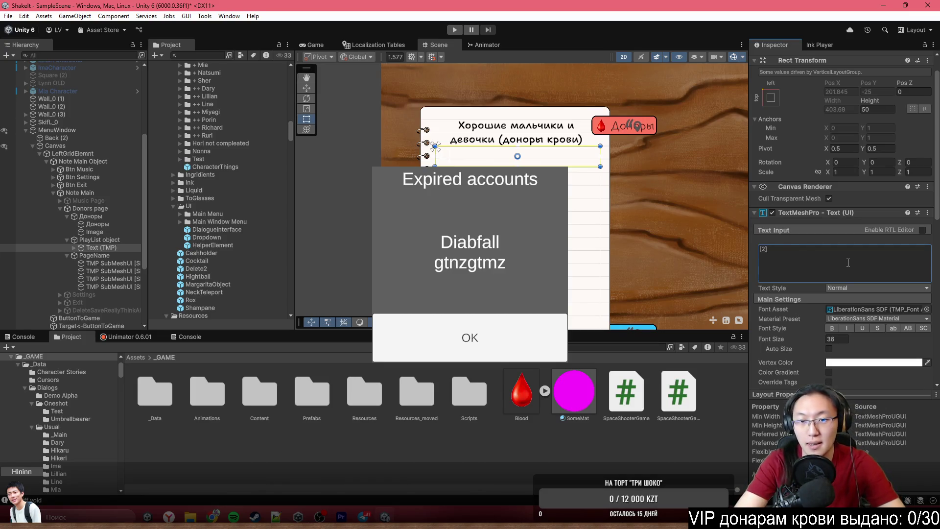
- Give the text a dark vertex colour and the ShantellSans-SemiBold SDF font asset
left_click(875, 362)
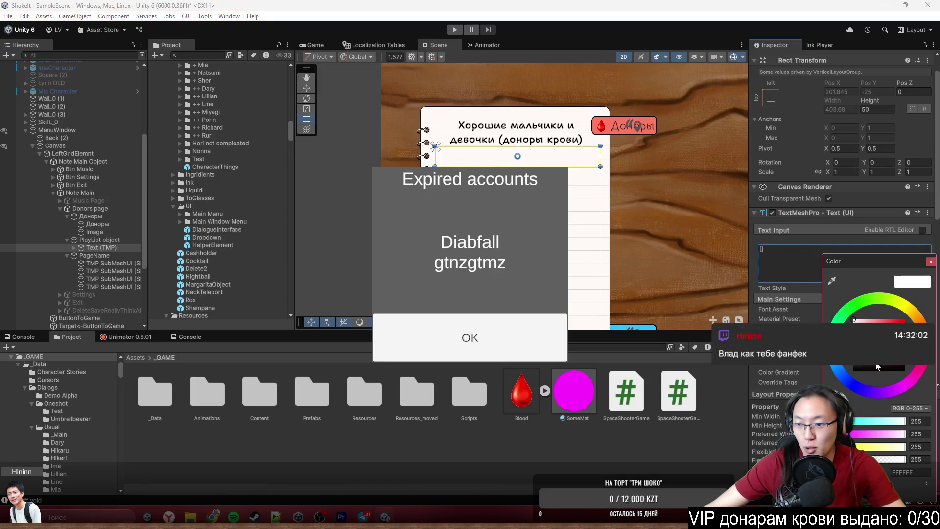
key("Return")
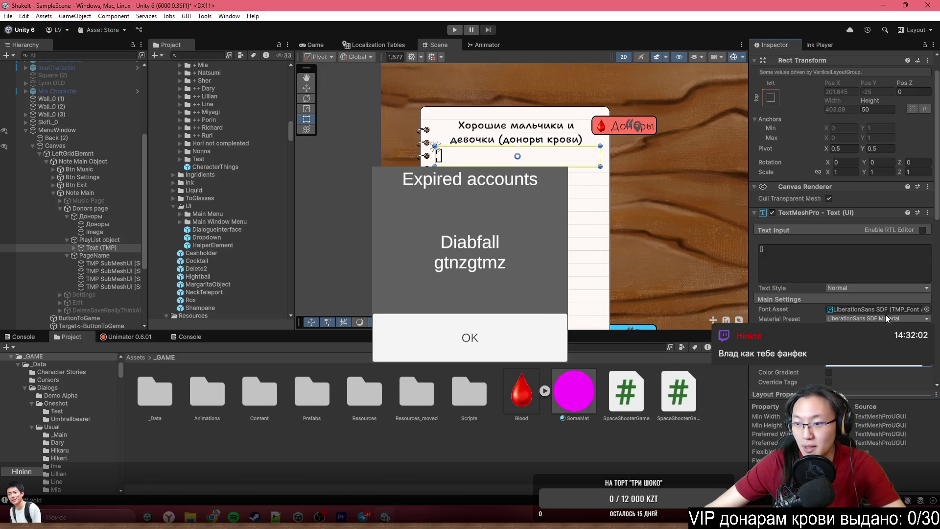
left_click(927, 310)
left_click(620, 319)
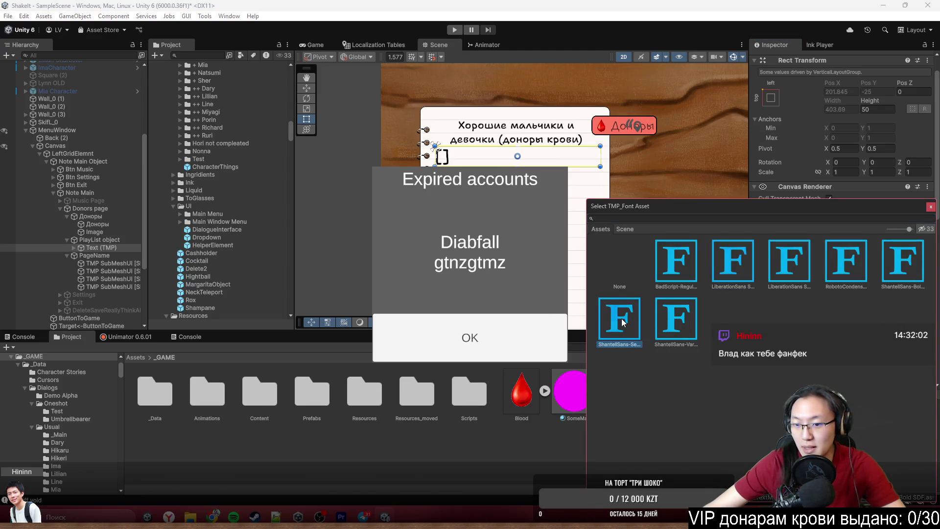
double_click(620, 320)
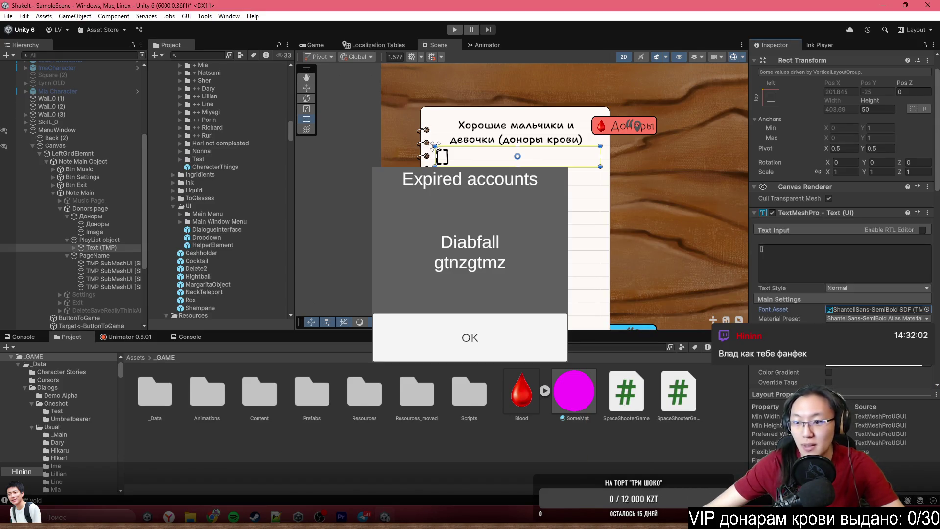
scroll(466, 132, "up", 5)
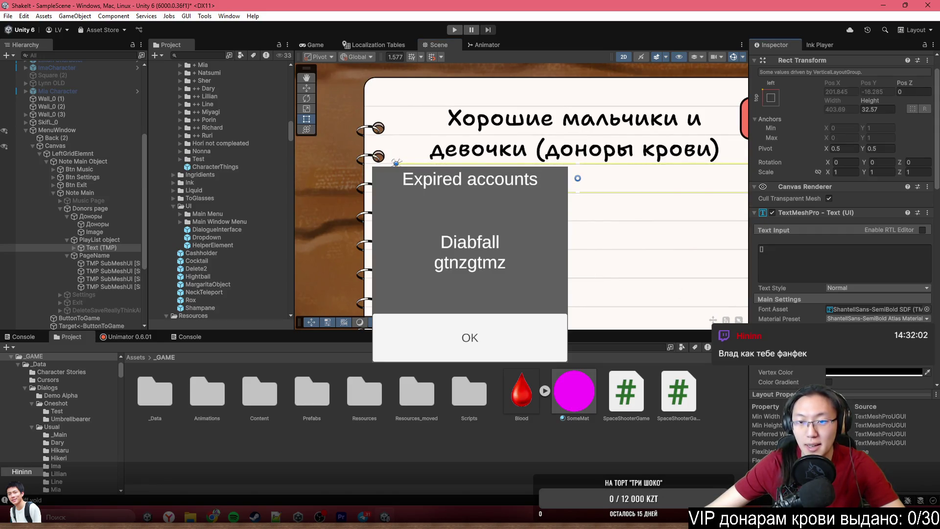
scroll(607, 182, "down", 3)
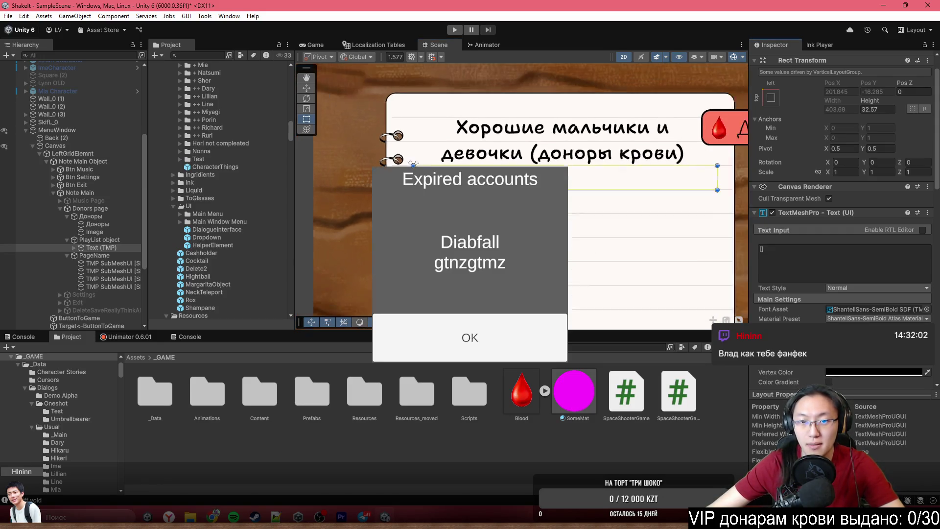
- Finish typing the donor entry line, correcting its date to 27.02.26
left_click(775, 247)
type("27")
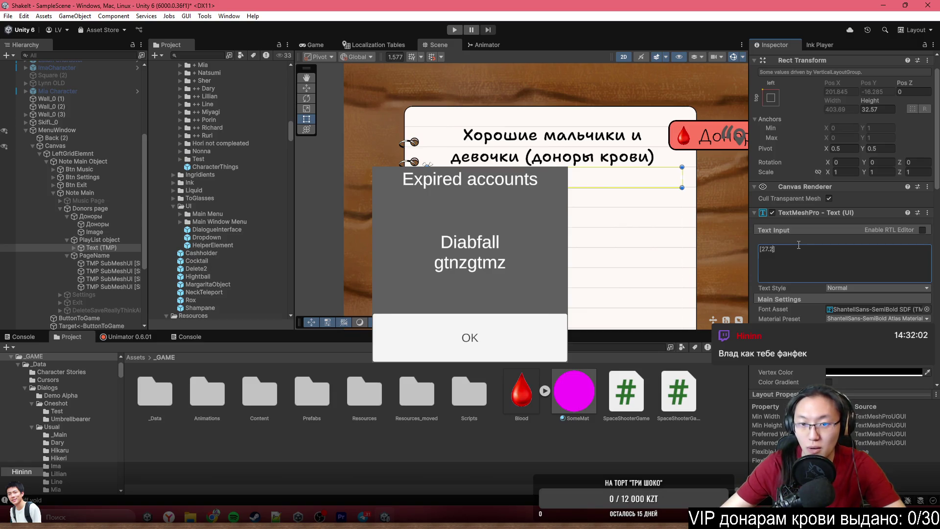
key("BackSpace")
type("02.26")
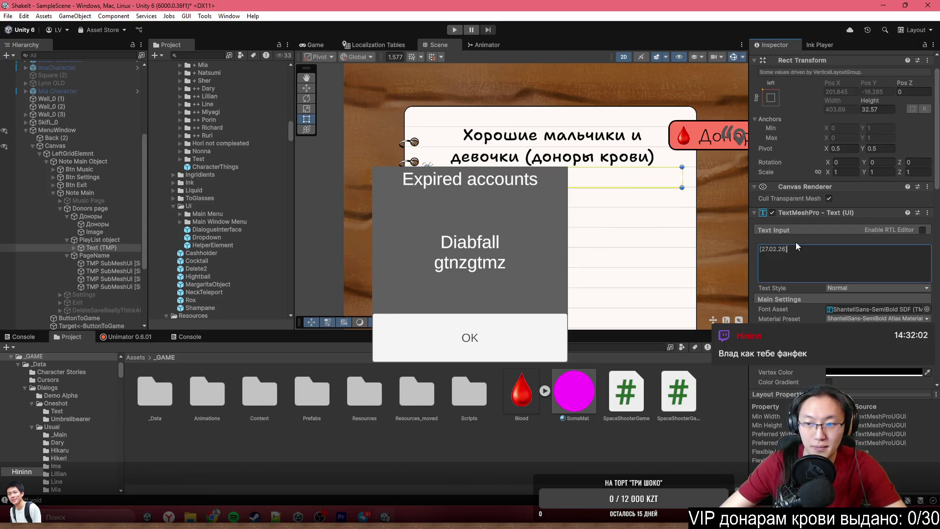
type("]")
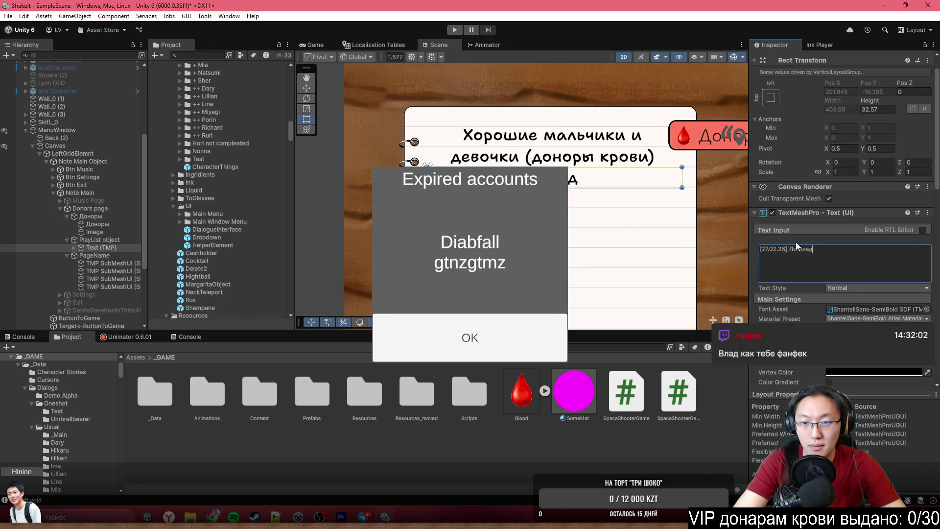
type("ислав")
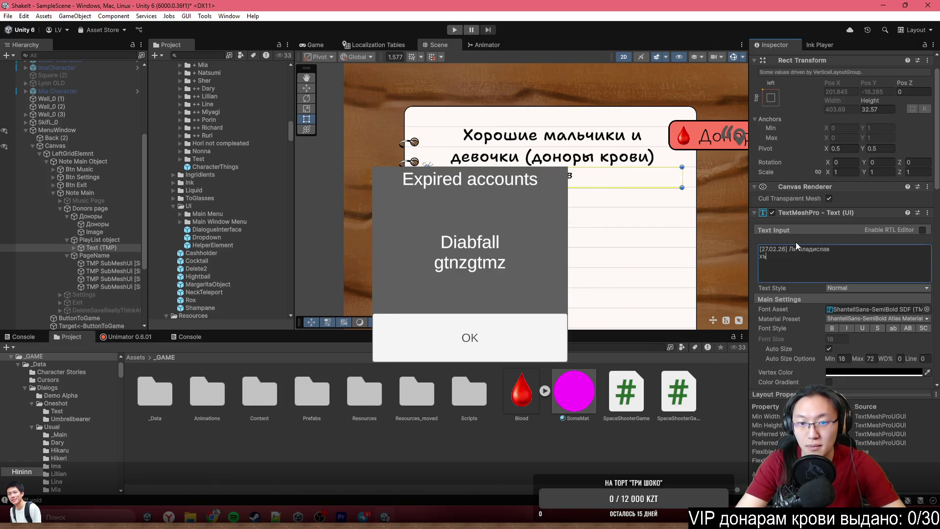
- Duplicate the donor row and change the copy's text to '[?] Тут может быть ваше имя'
left_click(110, 245)
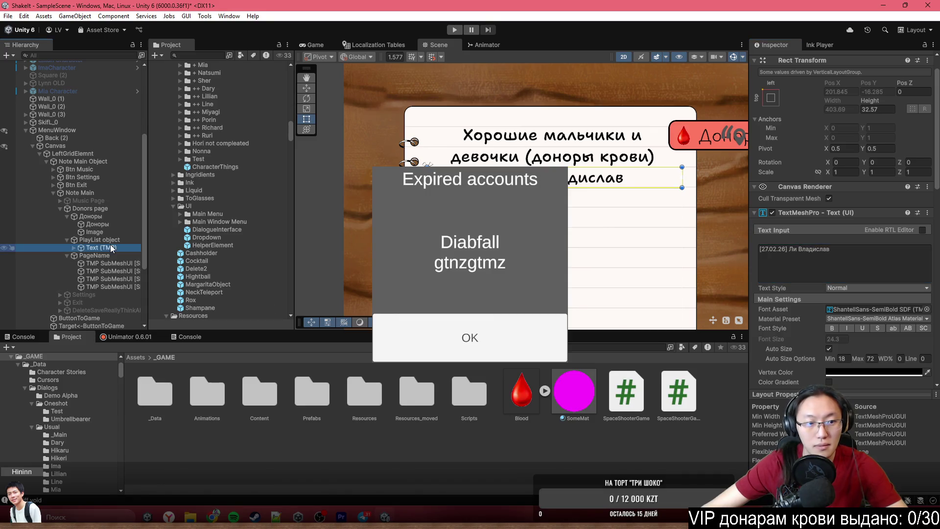
key("ctrl+d")
left_click(843, 253)
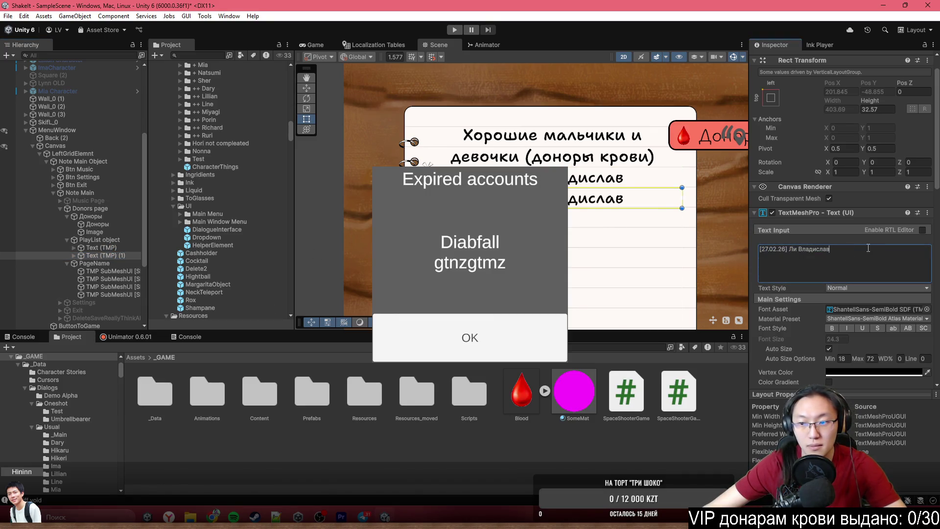
left_click(787, 251)
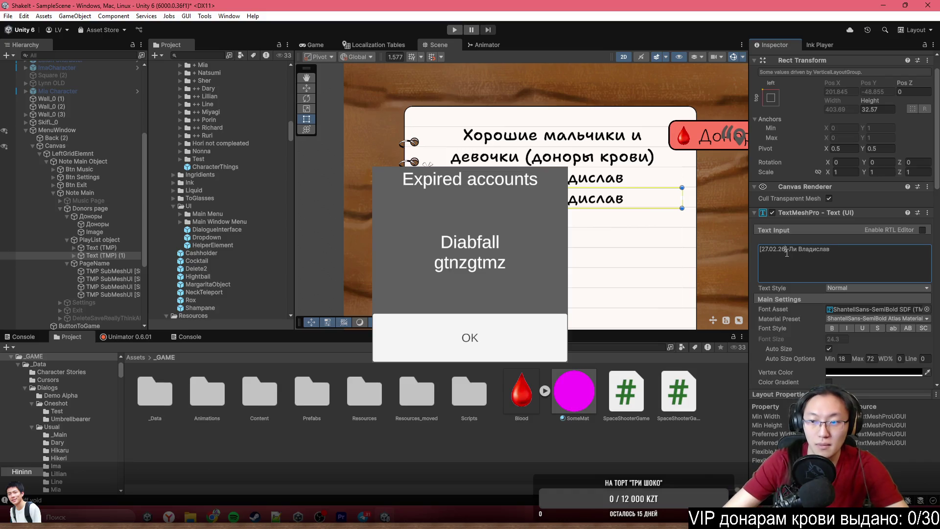
key("BackSpace")
key("BackSpace")
key("BackSpace")
type("?")
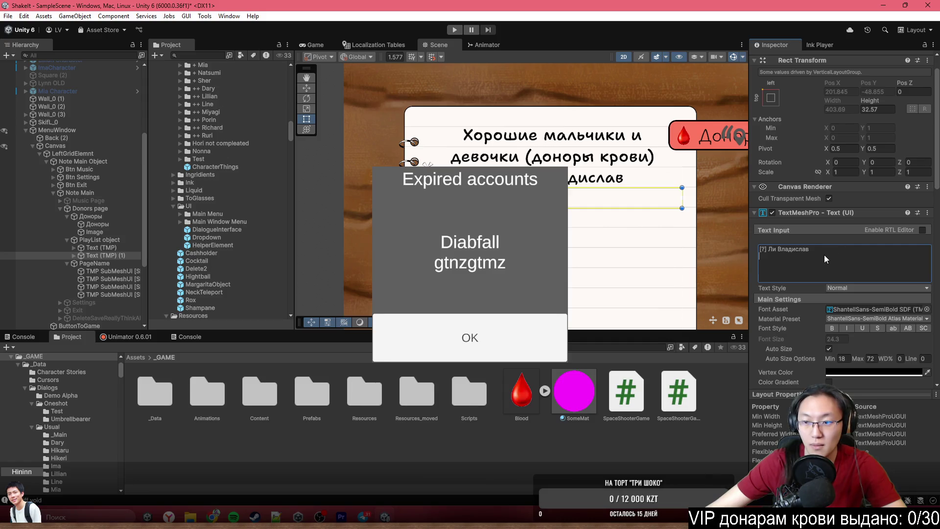
key("ctrl+a")
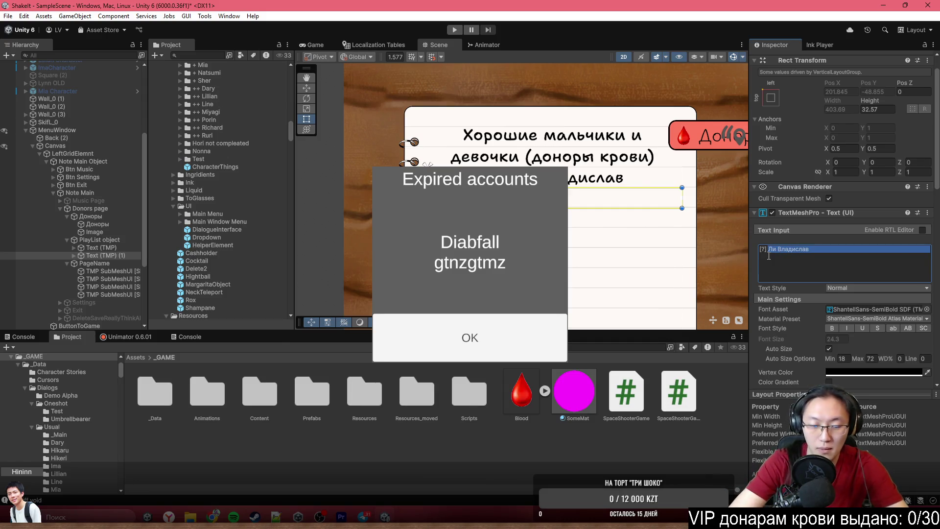
type("Тут может")
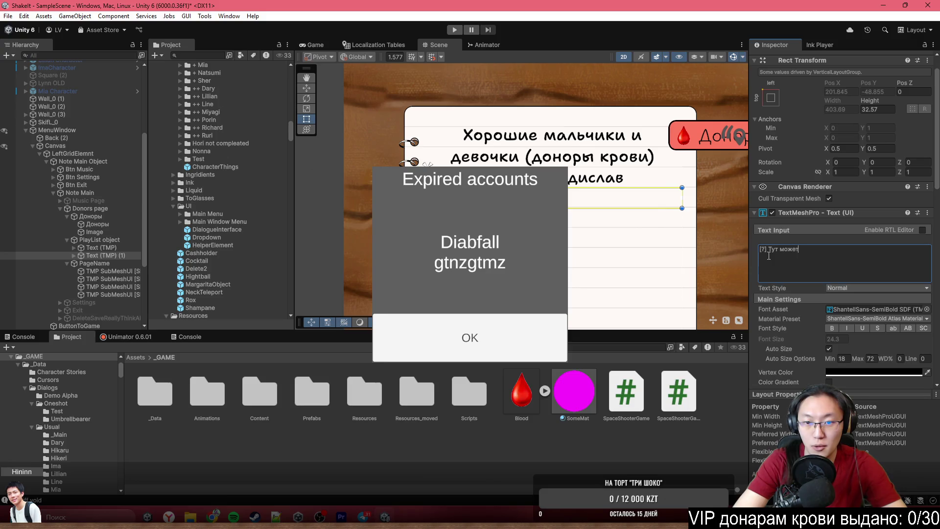
type("ваше имя")
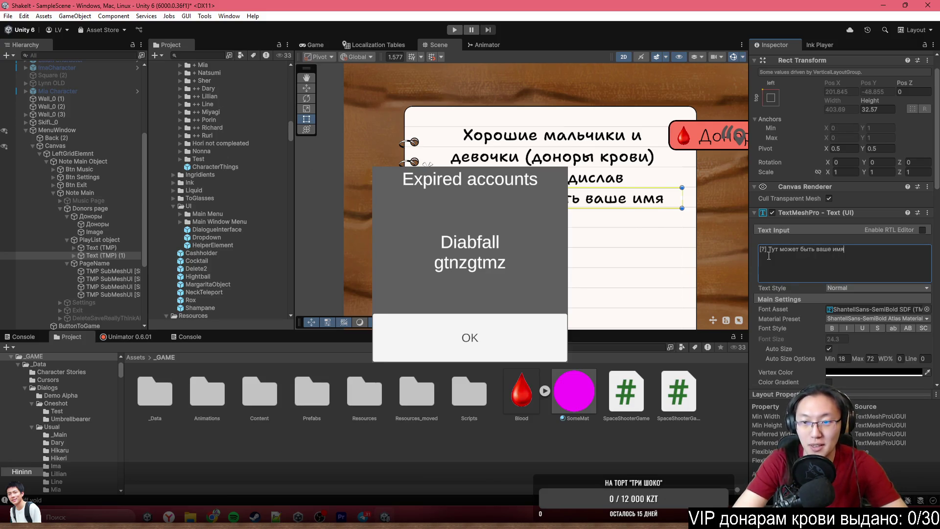
- Duplicate the placeholder row and begin retyping the third row as 'может быть ваш ник'
left_click(106, 255)
key("ctrl+d")
left_click(823, 263)
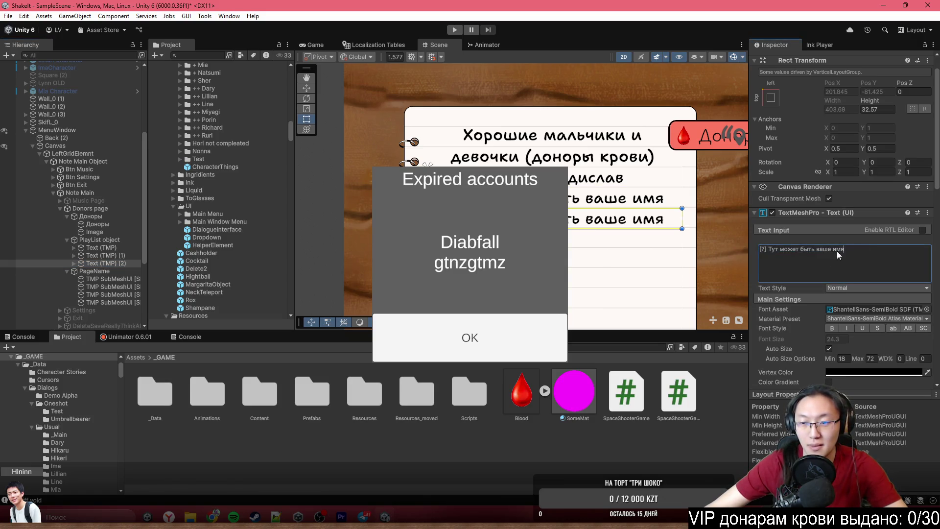
type("может")
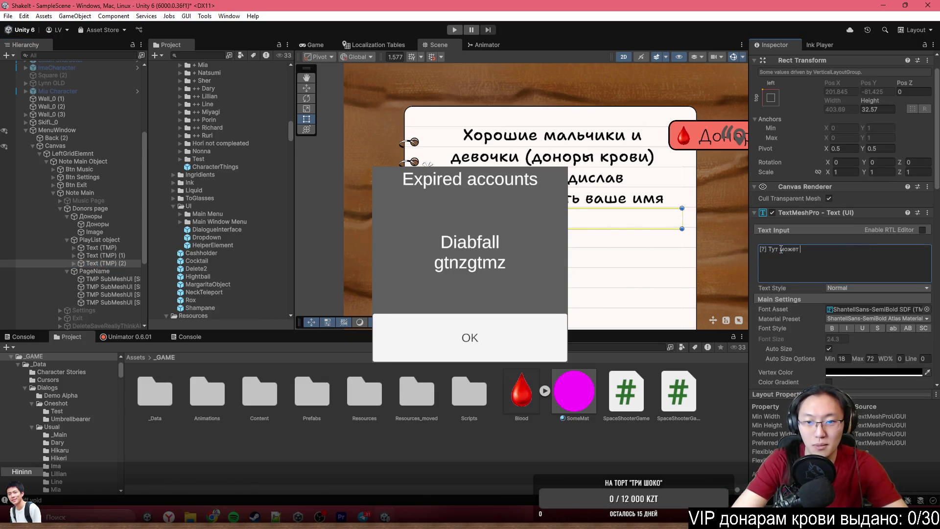
type(" быть ваш ник")
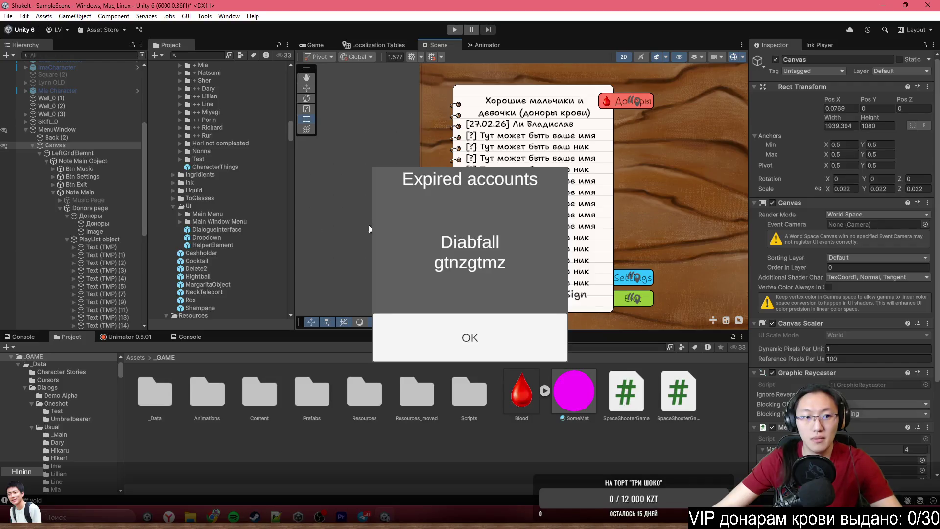
- Undo and redo row additions until the rows run from Text (TMP) through Text (TMP) (10)
key("ctrl+z")
key("ctrl+z")
key("ctrl+z")
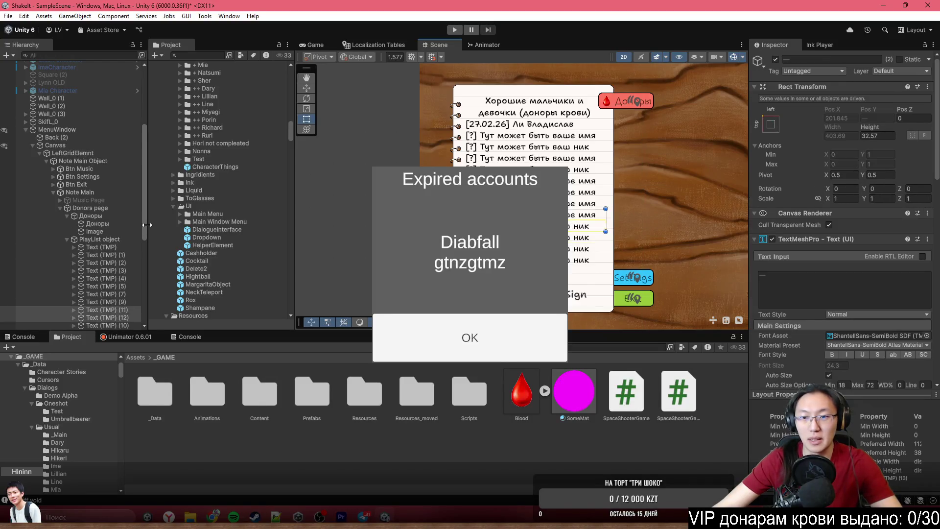
key("ctrl+z")
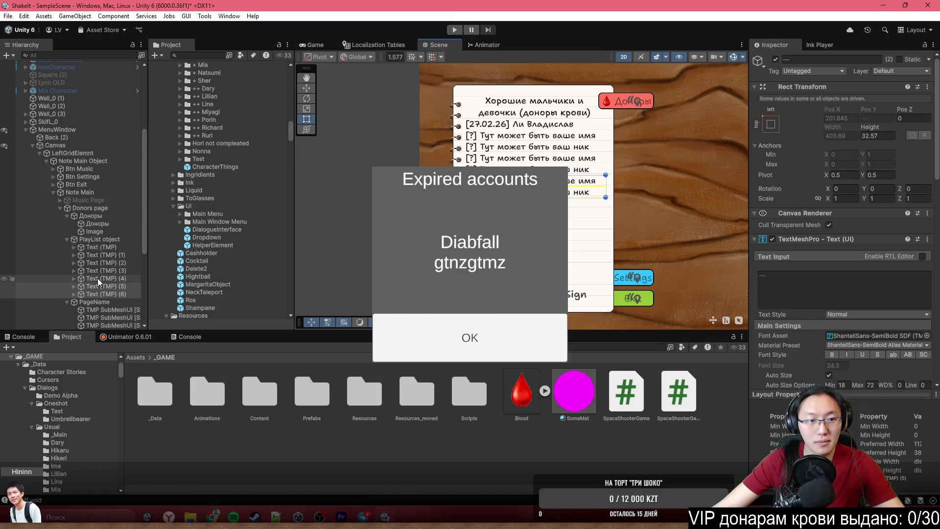
left_click(114, 300)
key("ctrl+y")
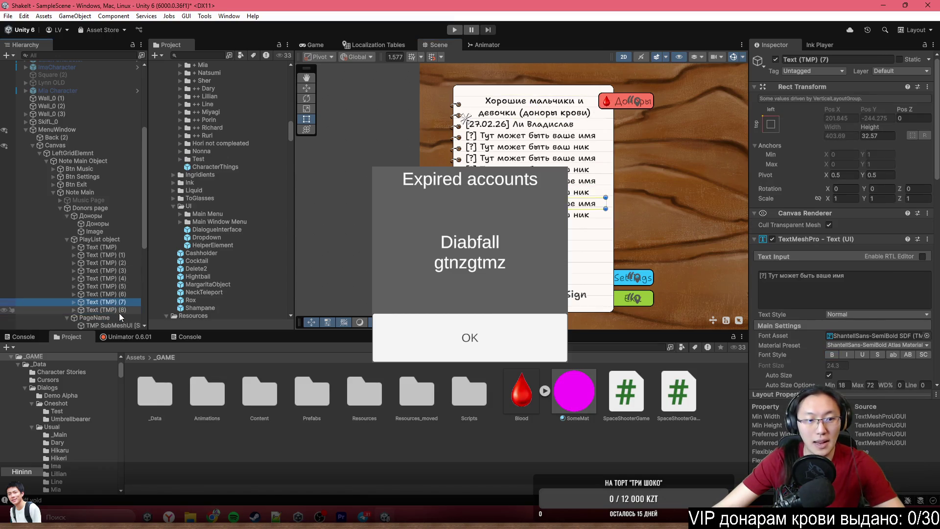
key("ctrl+y")
key("ctrl+y")
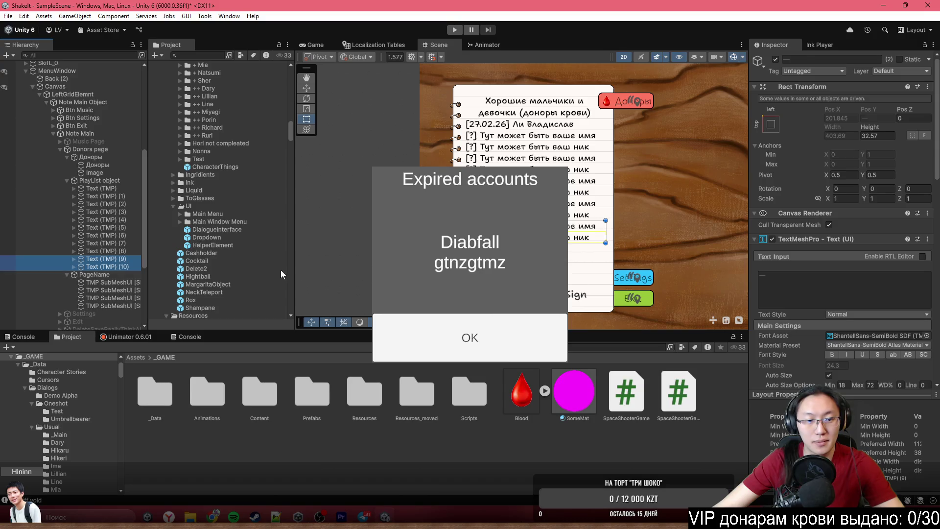
- Inspect the PageName title and its sub-meshes on the centred notebook page, then view the running game
left_click(645, 291)
scroll(538, 118, "up", 3)
left_click(543, 119)
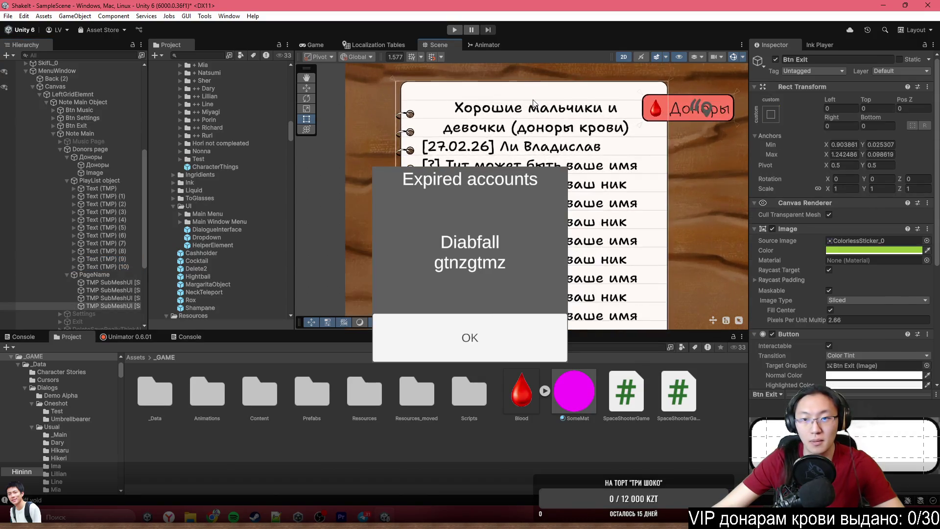
left_click(563, 122)
left_click(563, 118)
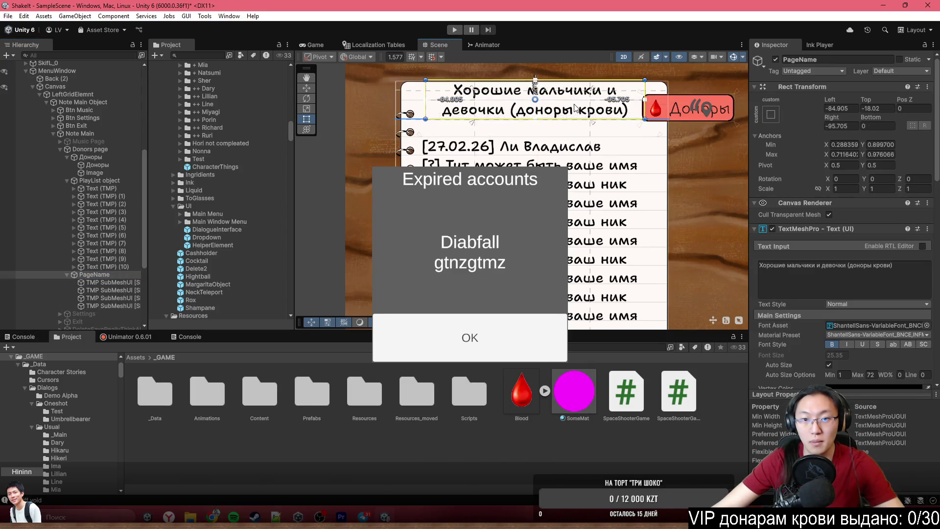
left_click(648, 196)
scroll(609, 154, "down", 4)
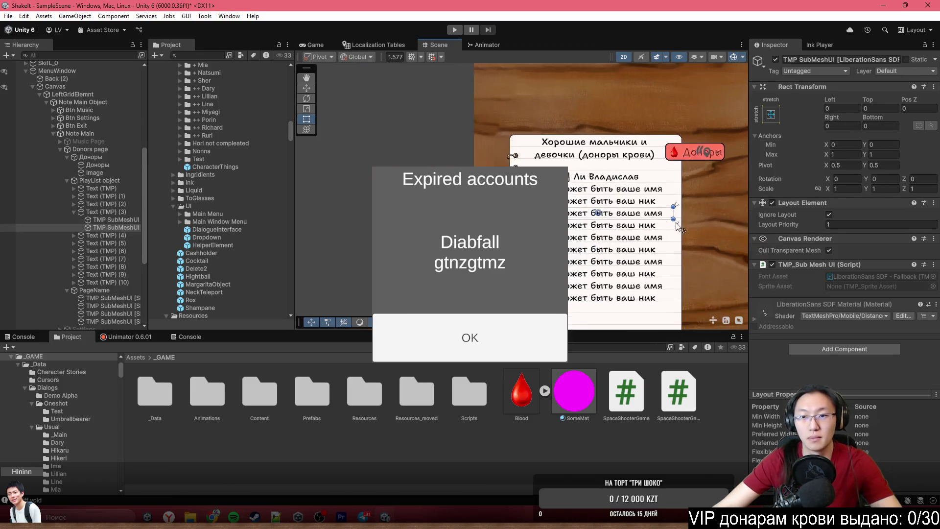
left_click_drag(612, 150, 576, 141)
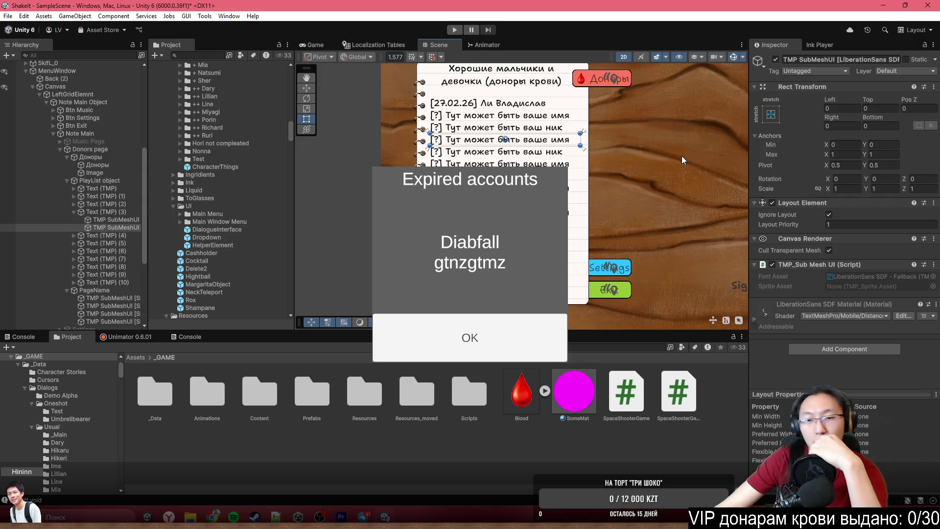
left_click(595, 243)
left_click_drag(604, 265, 613, 275)
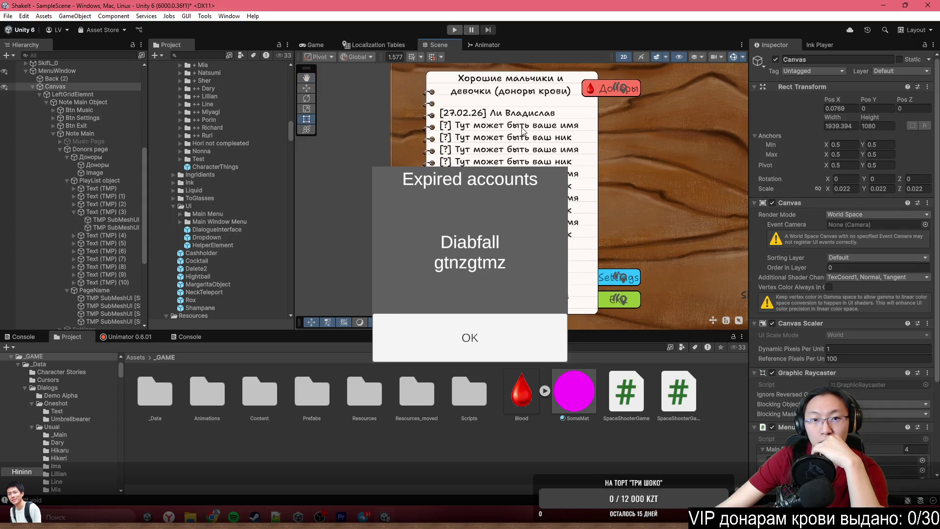
left_click(313, 44)
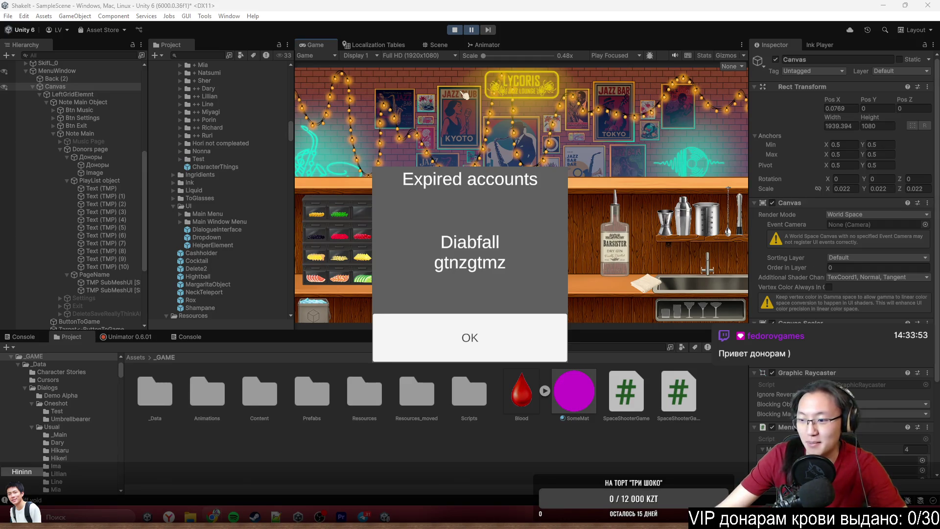
- Dismiss the Expired accounts message, then briefly bring up and hide Premiere Pro
left_click(479, 346)
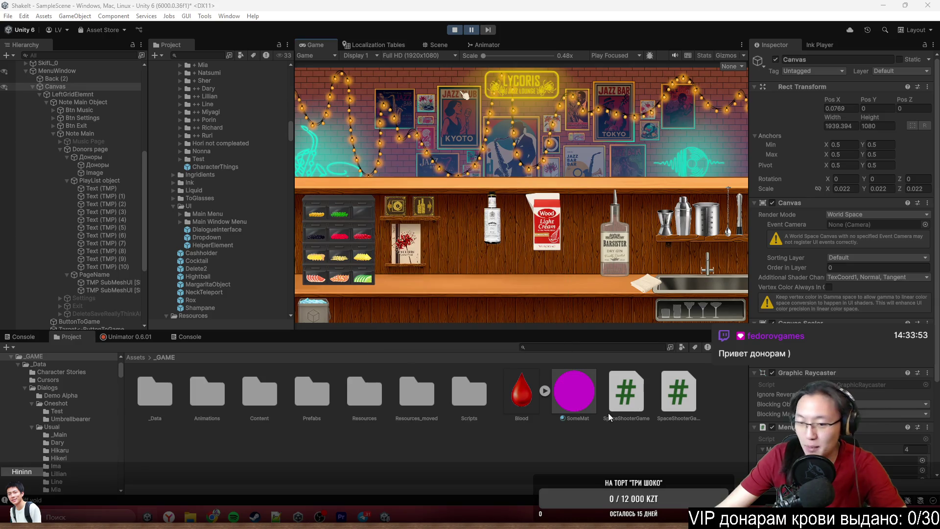
left_click(341, 517)
left_click(341, 517)
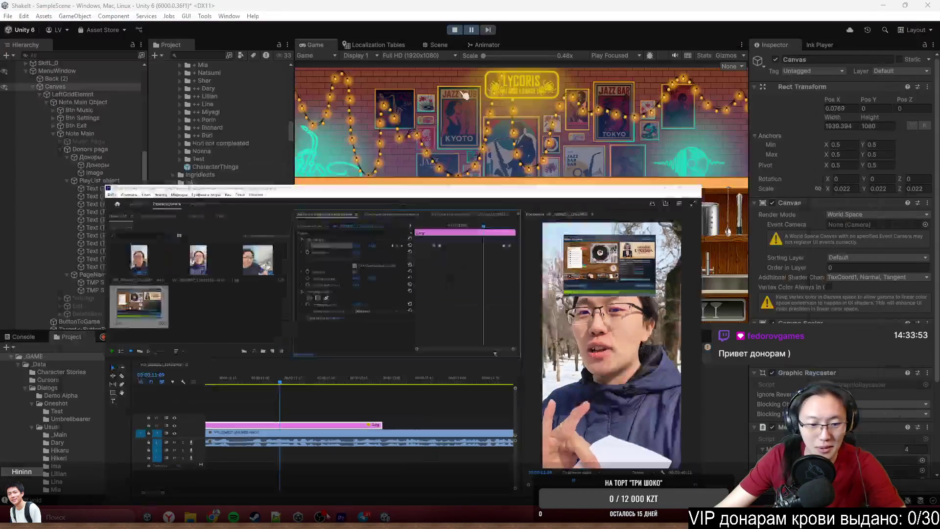
mouse_move(211, 518)
mouse_move(186, 457)
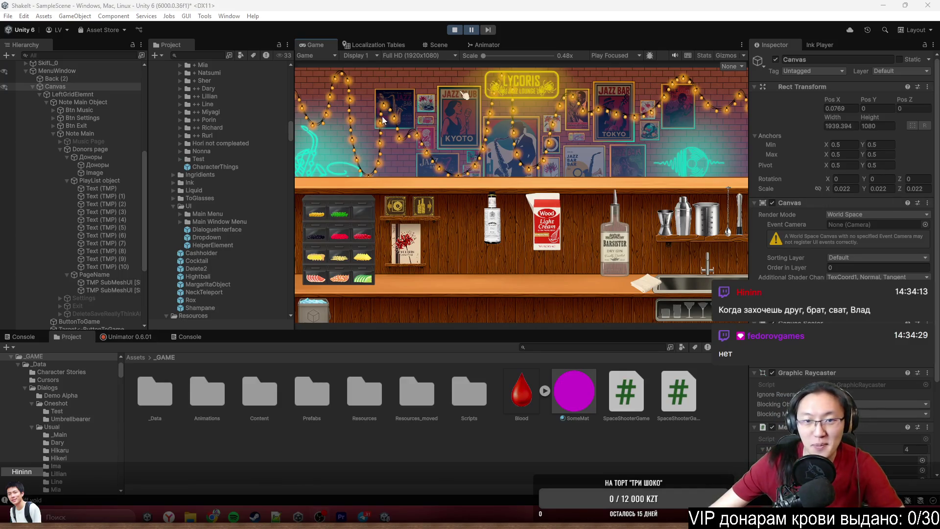
- Zoom and pan the Scene view onto the donors notebook page, then maximize the Scene view
left_click(436, 45)
scroll(536, 181, "down", 2)
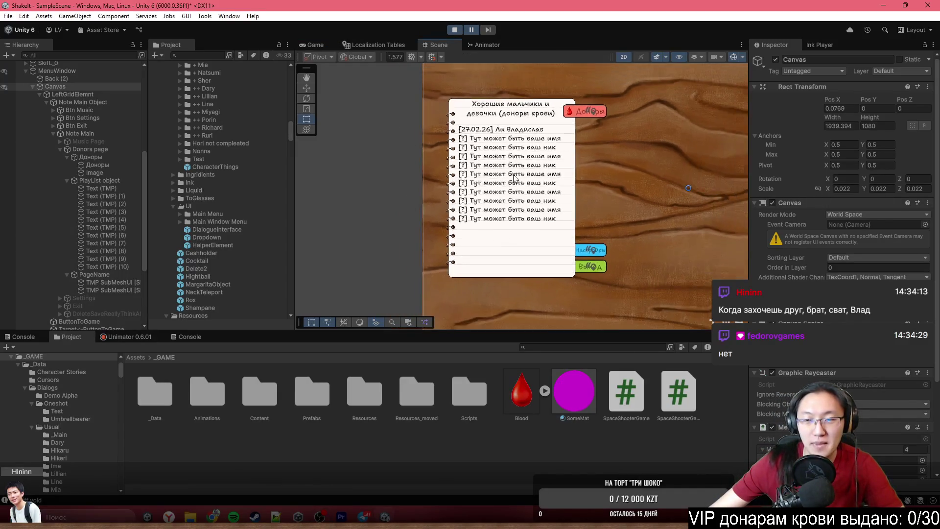
scroll(537, 182, "up", 4)
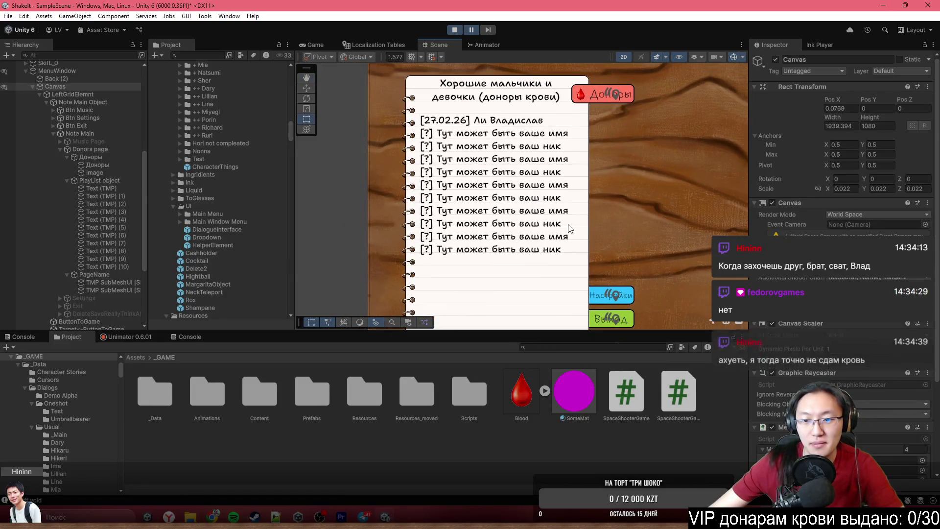
scroll(586, 219, "down", 1)
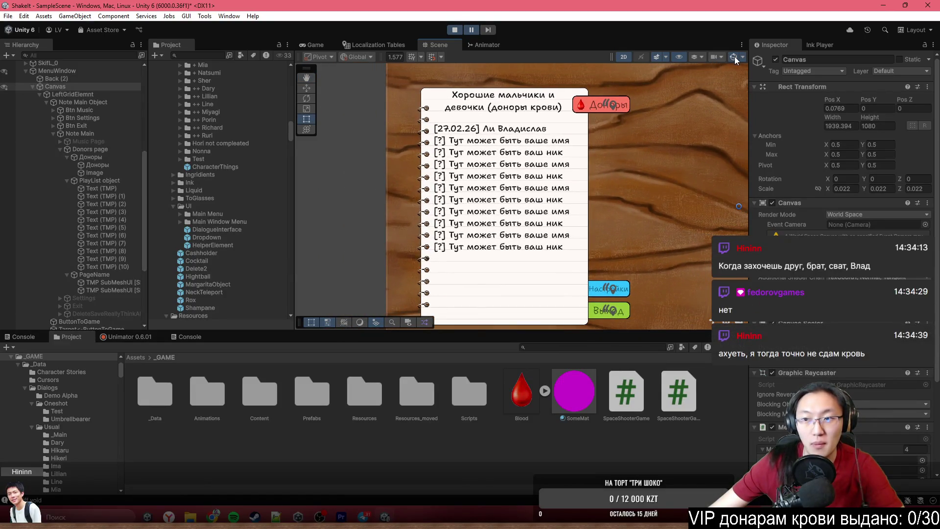
scroll(590, 189, "up", 3)
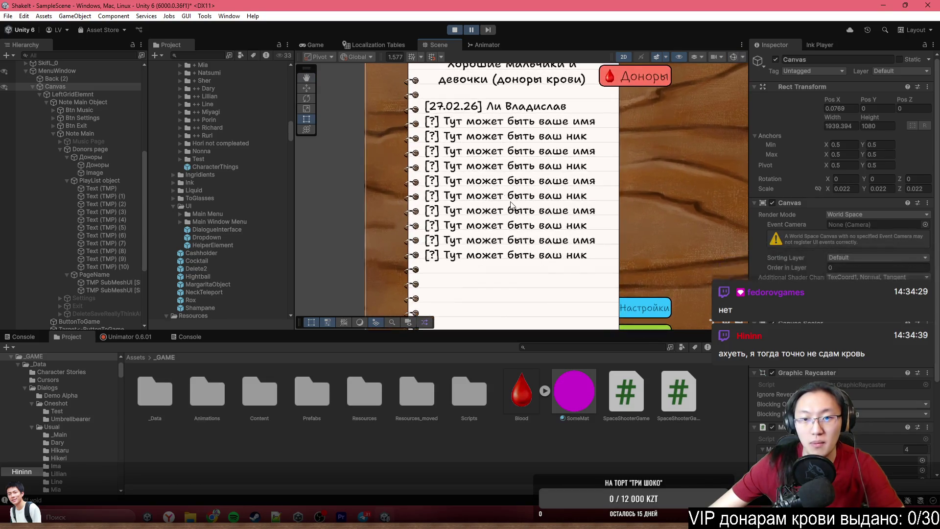
scroll(511, 204, "down", 4)
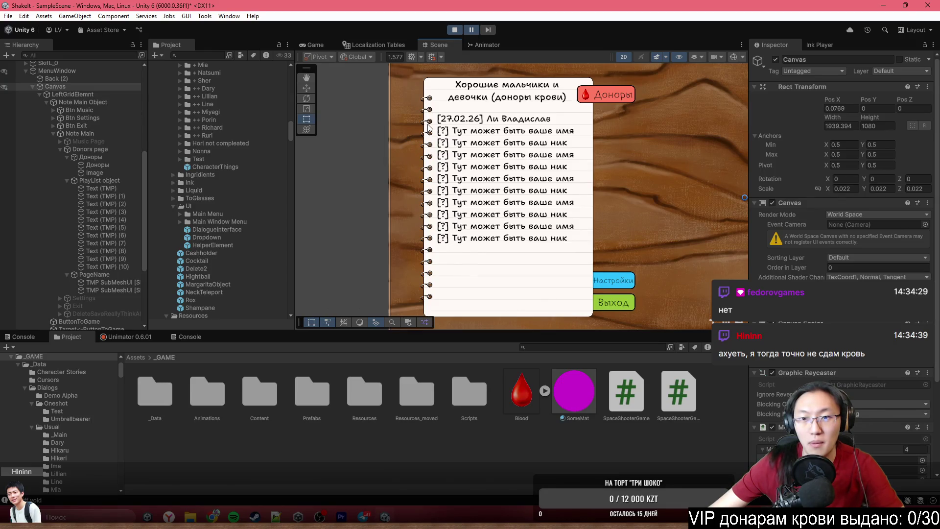
mouse_move(496, 155)
left_mouse_down()
mouse_move(541, 160)
mouse_move(543, 151)
left_mouse_up()
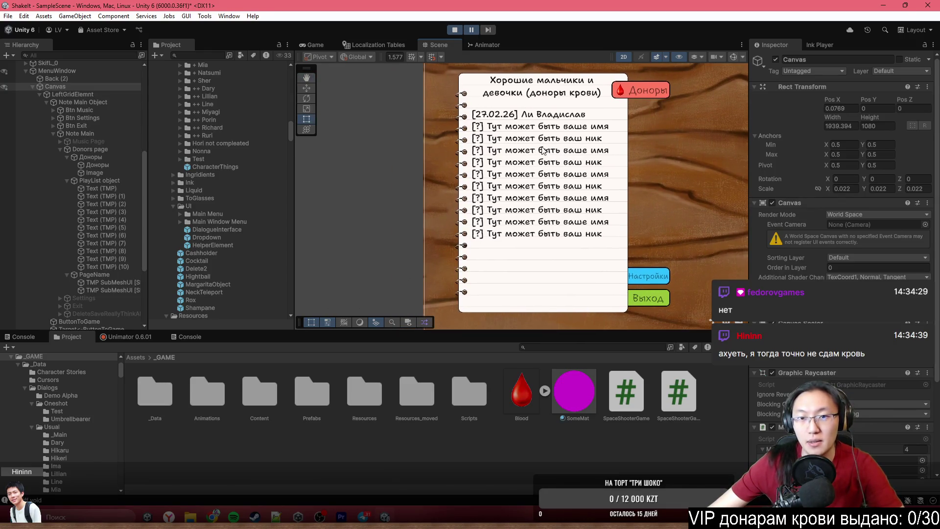
double_click(444, 46)
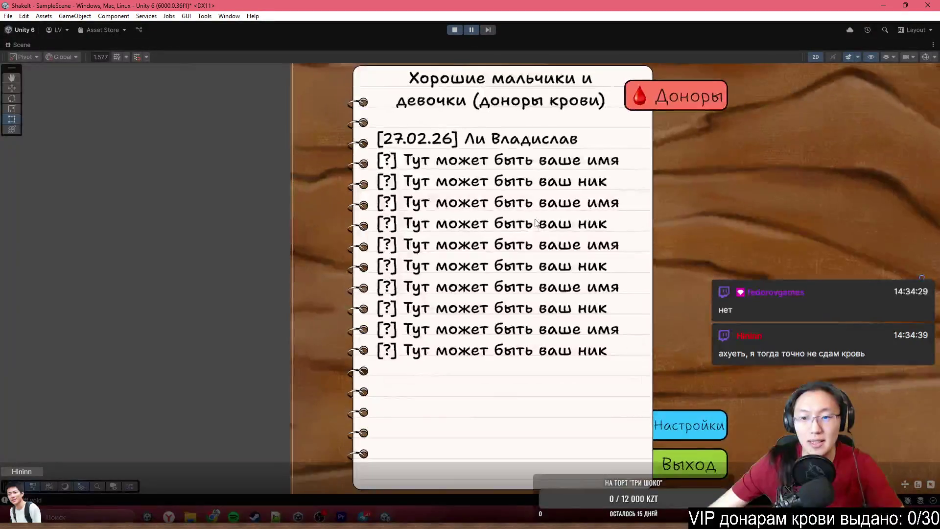
- Snip a screenshot of the donors page, stop Play mode and restore the normal editor layout
scroll(536, 223, "down", 1)
key("super+shift+s")
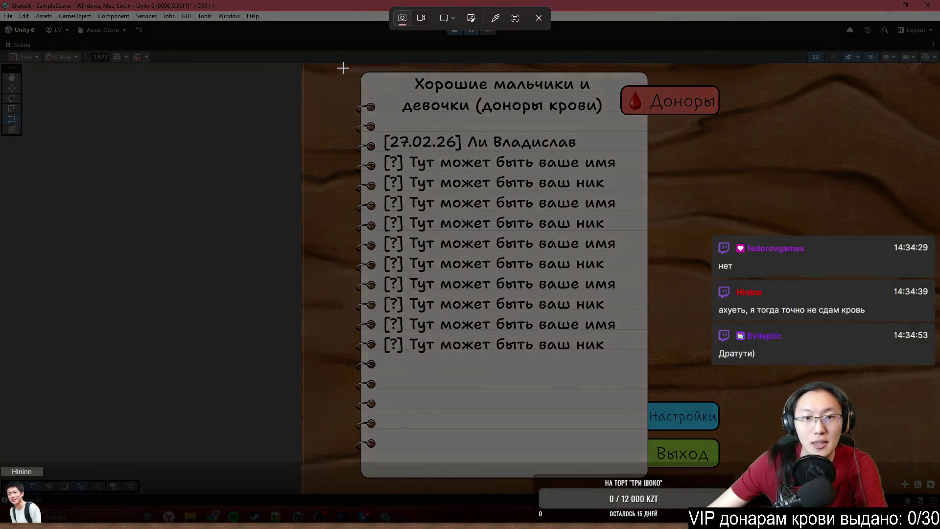
mouse_move(351, 68)
left_mouse_down()
mouse_move(717, 490)
mouse_move(733, 489)
mouse_move(727, 483)
left_mouse_up()
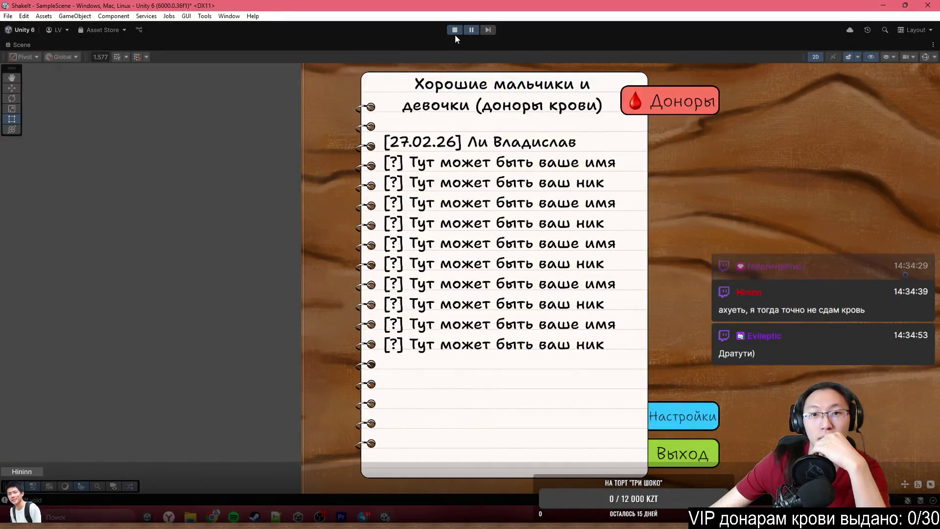
left_click(455, 30)
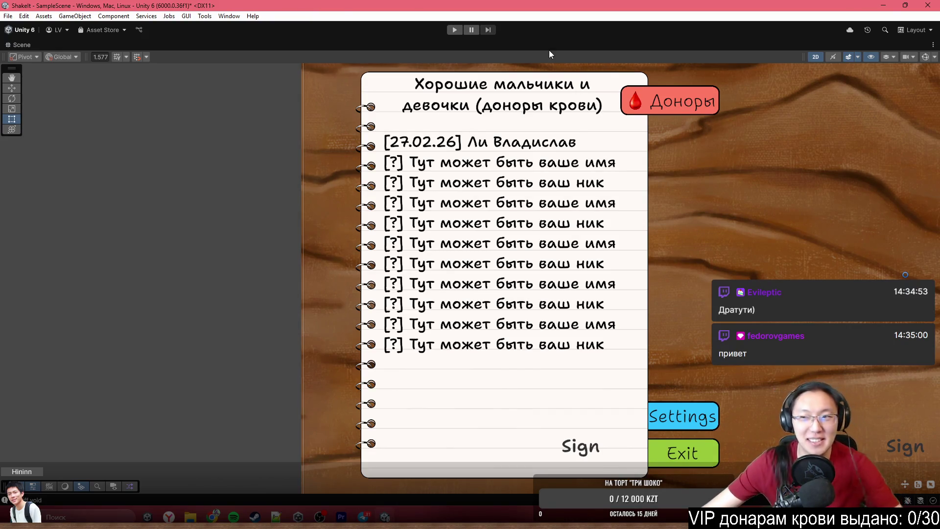
key("shift+space")
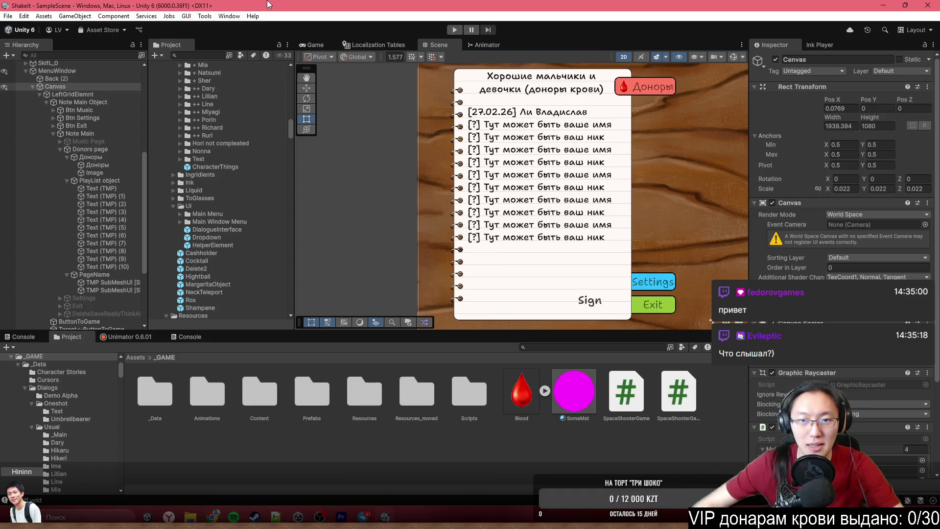
- Minimize Unity, review folder 24 with 1.jpg, 2.png and Blood.png, then switch to Premiere Pro
left_click(884, 5)
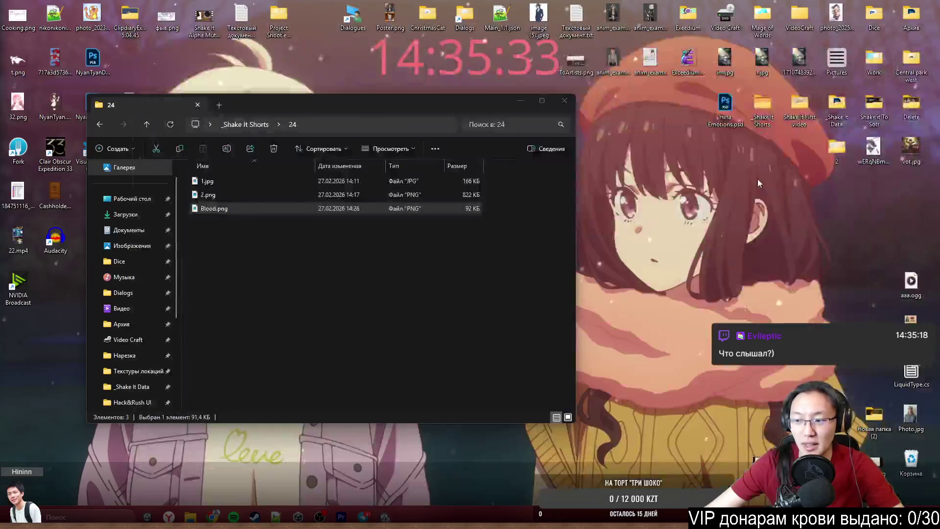
left_click(376, 96)
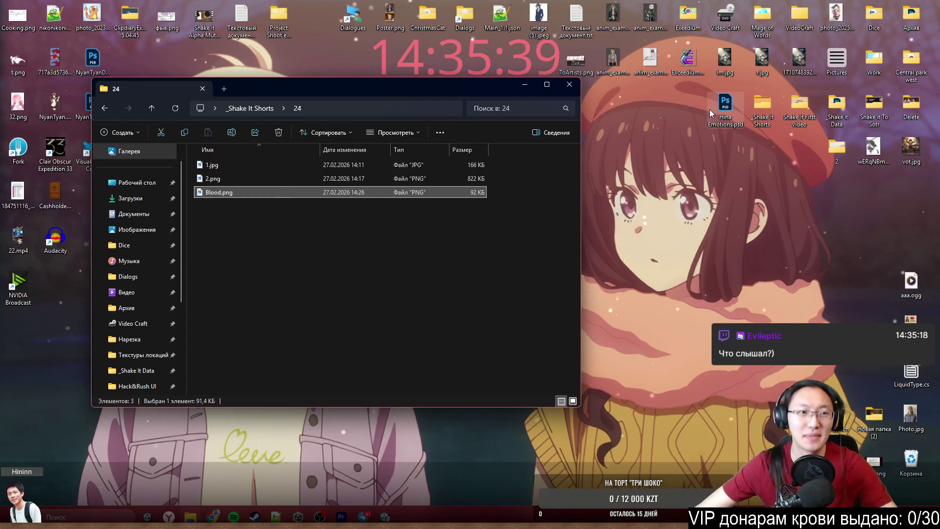
left_click_drag(313, 89, 316, 82)
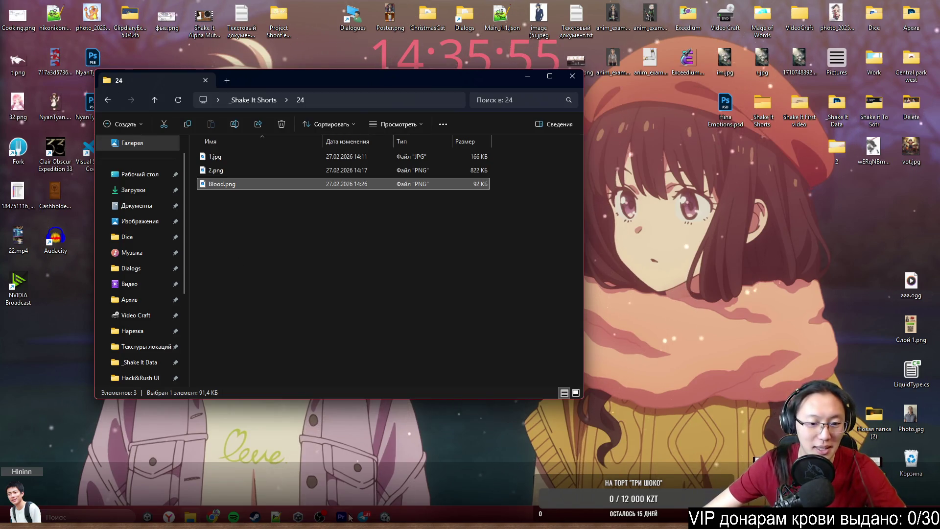
key("alt+Tab")
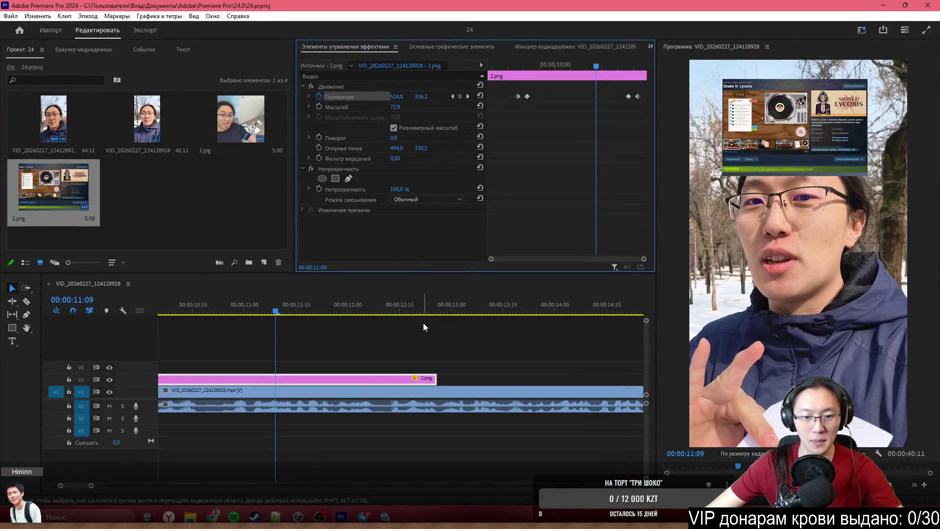
- Play the sequence and scrub back to watch the 2.png overlay slide into frame
scroll(446, 343, "down", 5)
scroll(400, 396, "up", 2)
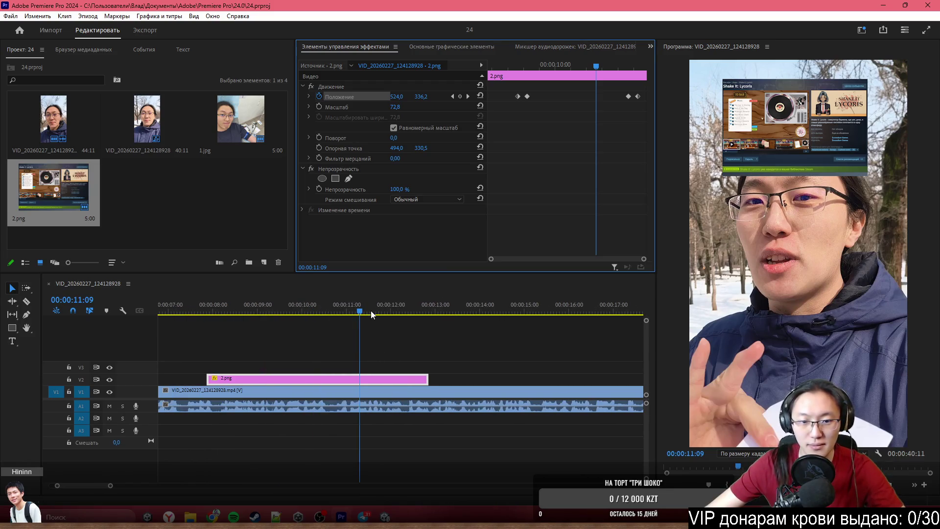
key("space")
left_click(391, 317)
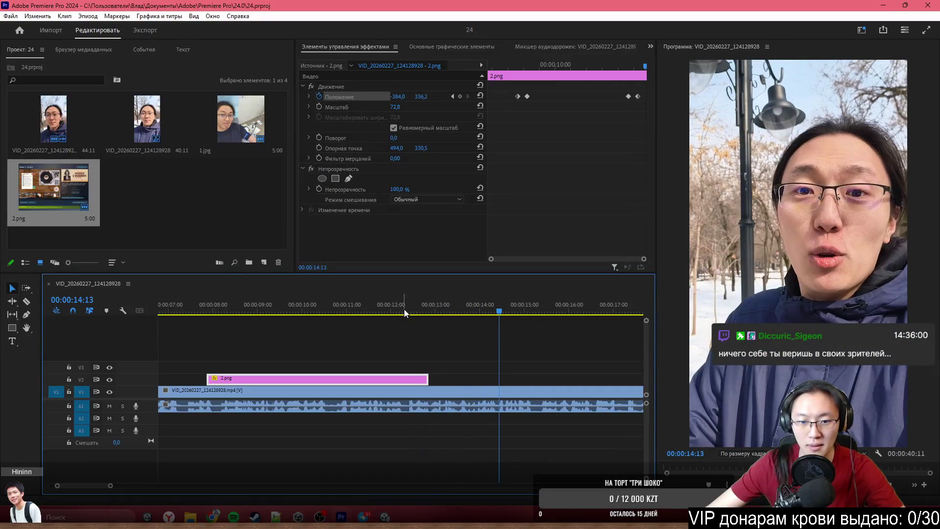
left_click_drag(404, 310, 207, 327)
key("space")
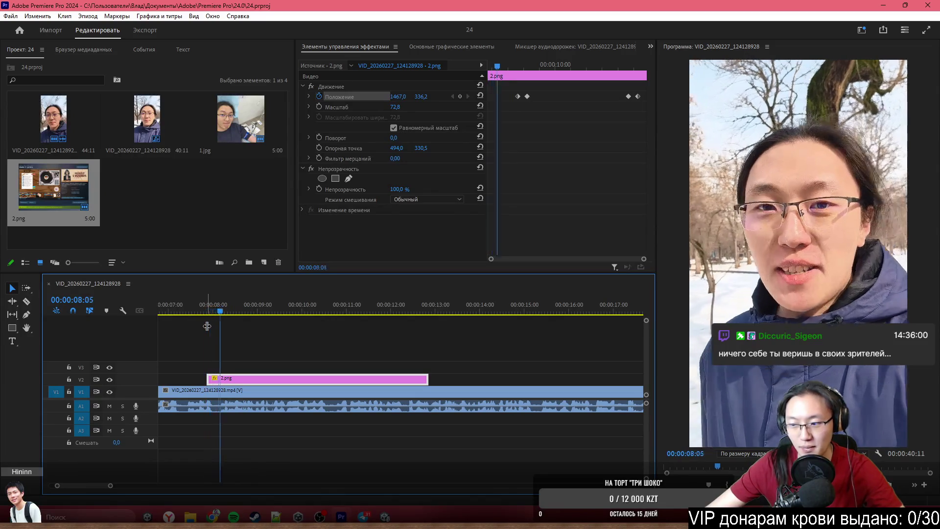
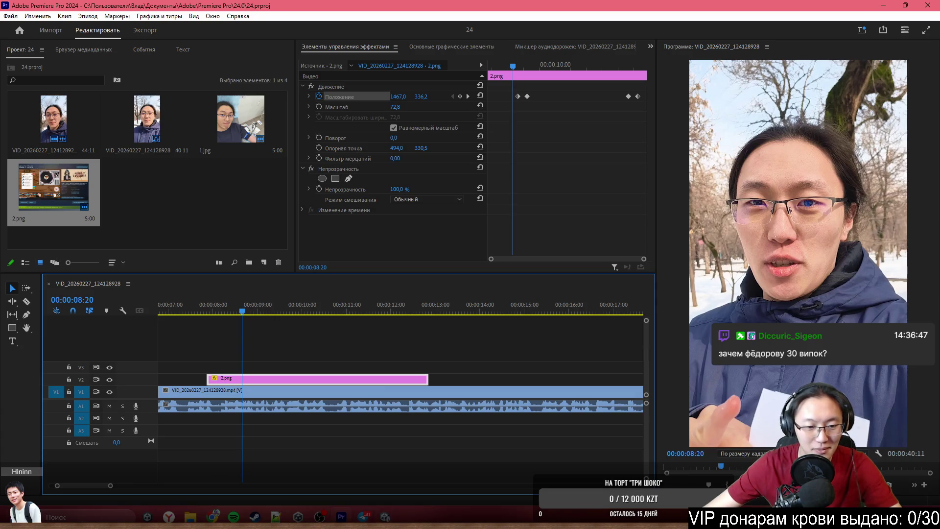
- Launch Paint and paste the copied donor-list image onto the canvas
key("super")
type("зфшт")
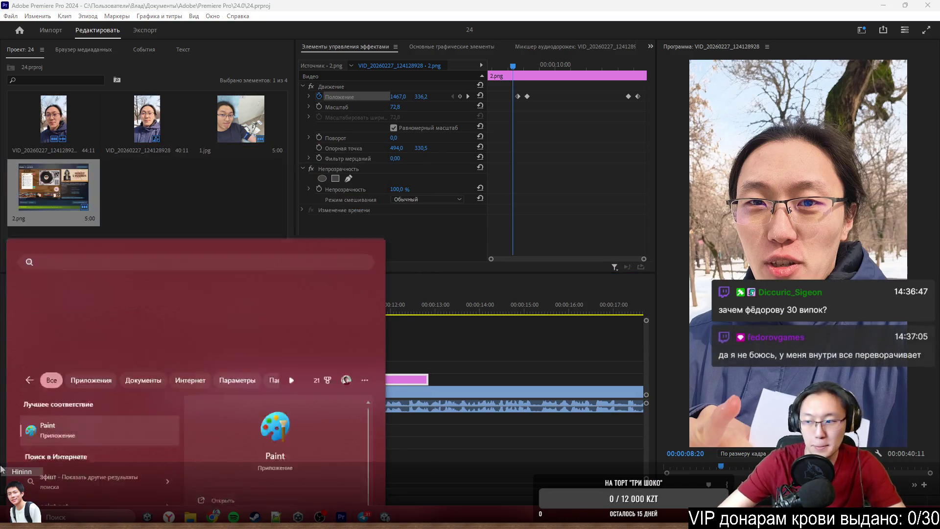
key("Return")
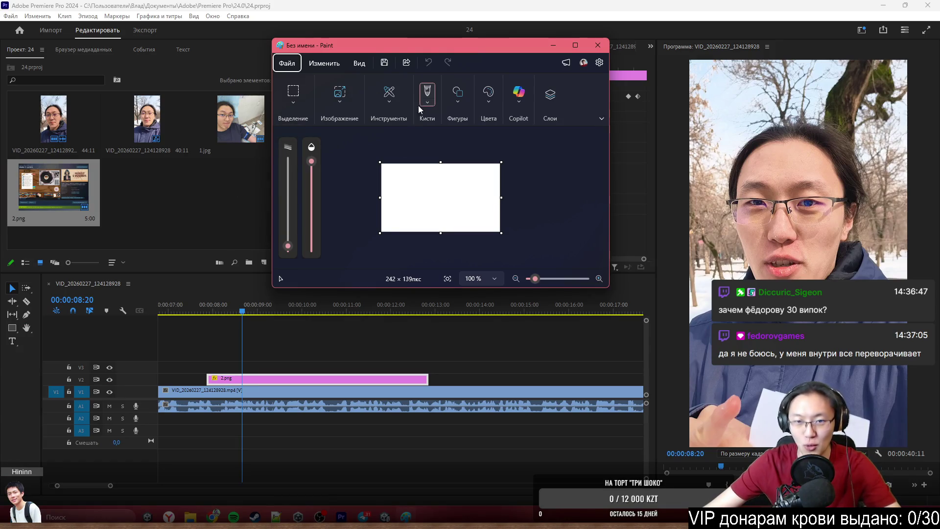
double_click(440, 48)
key("ctrl+v")
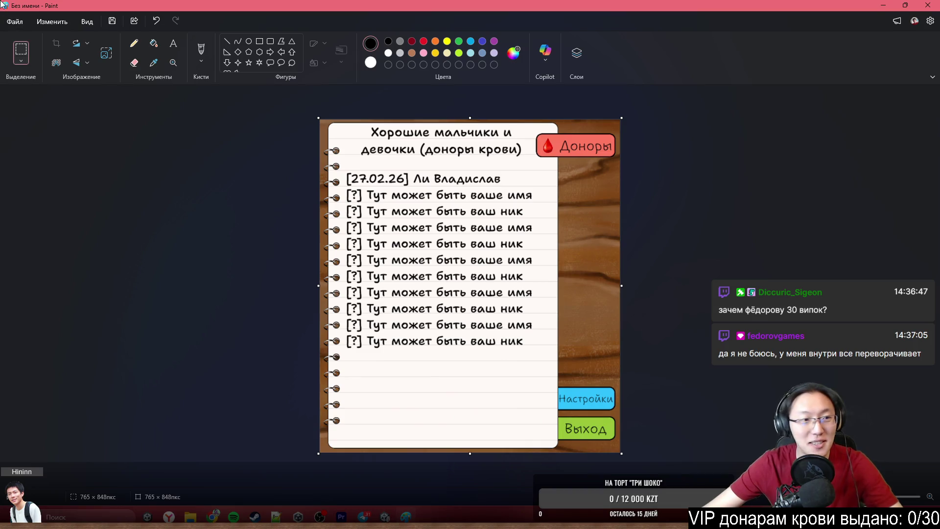
- Save the image as PNG named 3 in the 24 folder, then close Paint
left_click(12, 22)
mouse_move(94, 119)
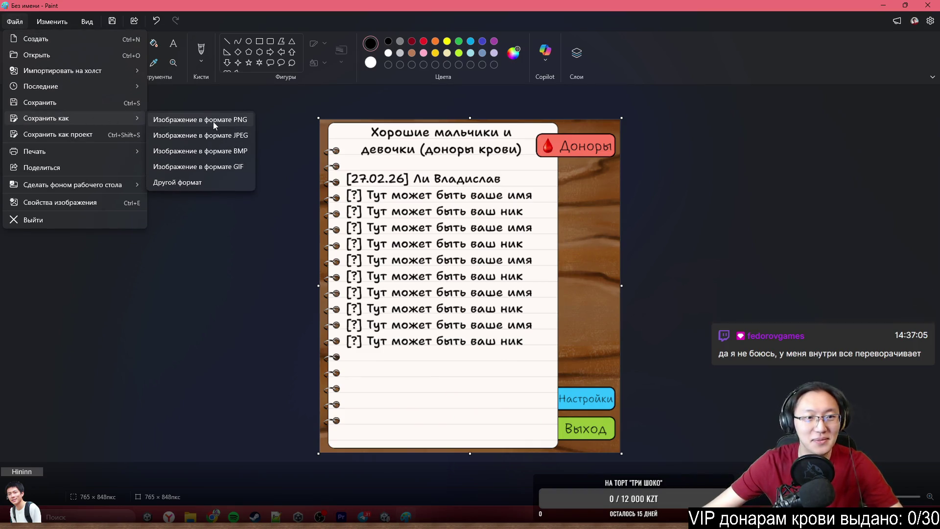
left_click(214, 120)
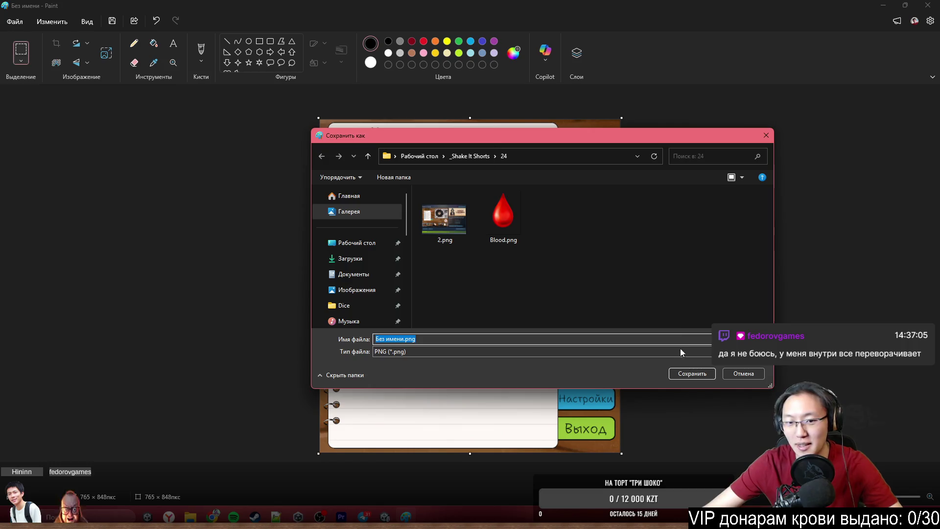
type("3")
left_click(689, 375)
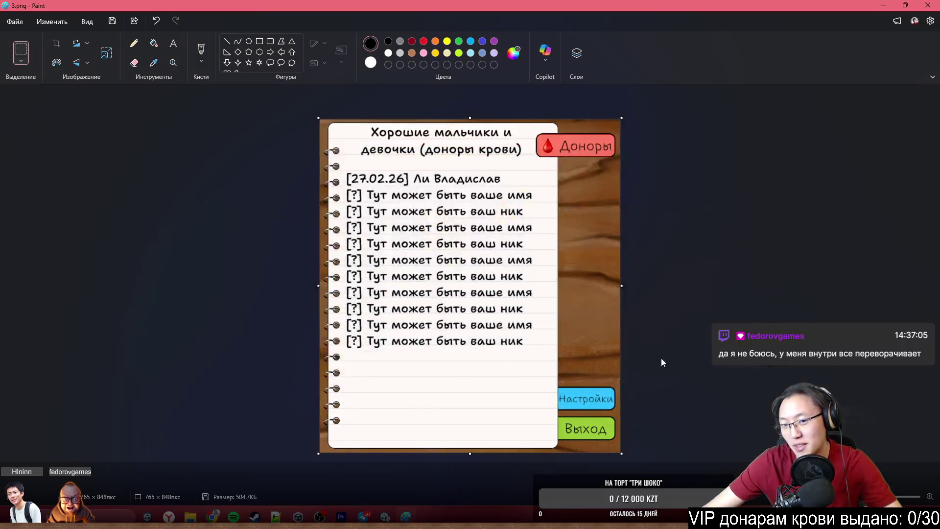
left_click_drag(725, 4, 641, 68)
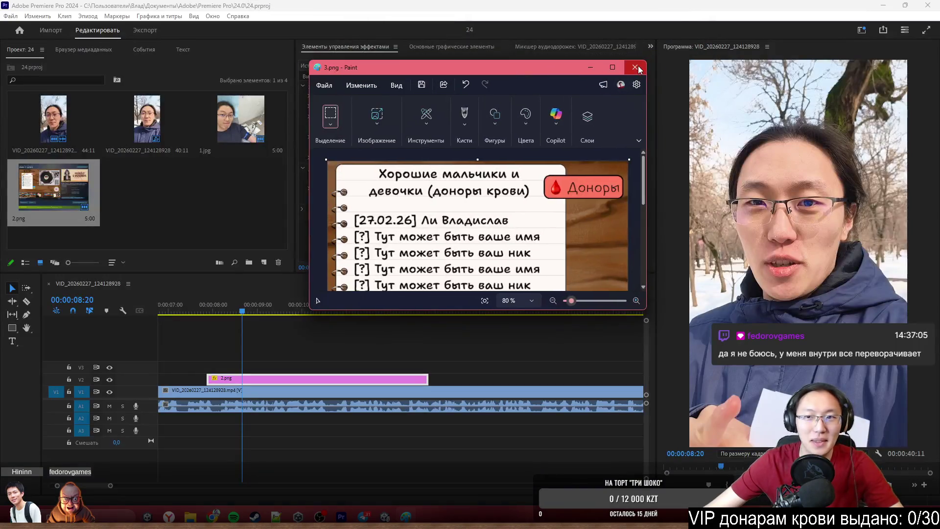
left_click(637, 69)
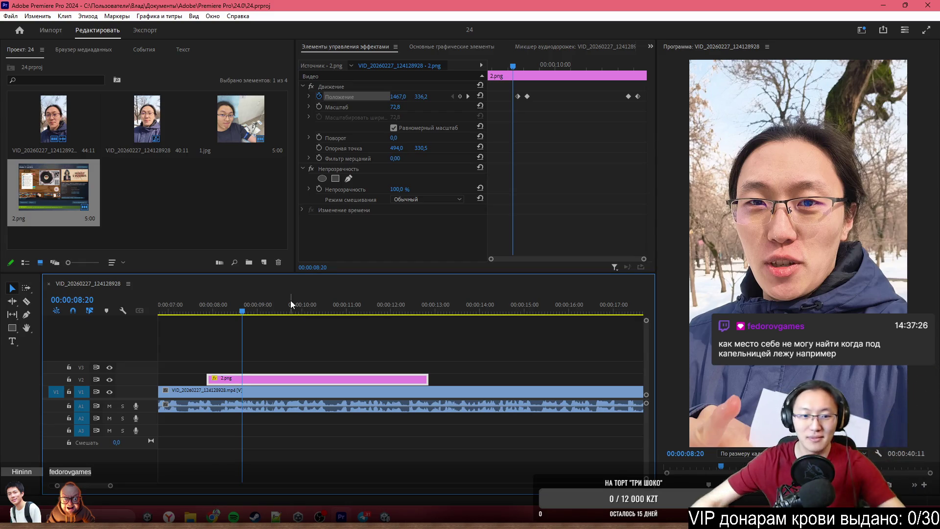
- Drag 3.png from the 24 folder onto track V2 right after 2.png, then minimize Explorer
scroll(290, 300, "down", 2)
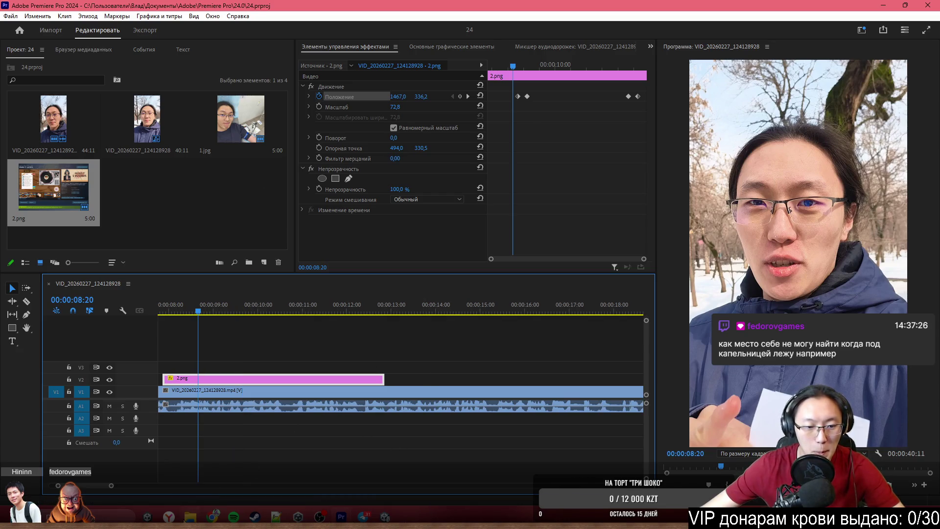
key("alt+Tab")
left_click(234, 182)
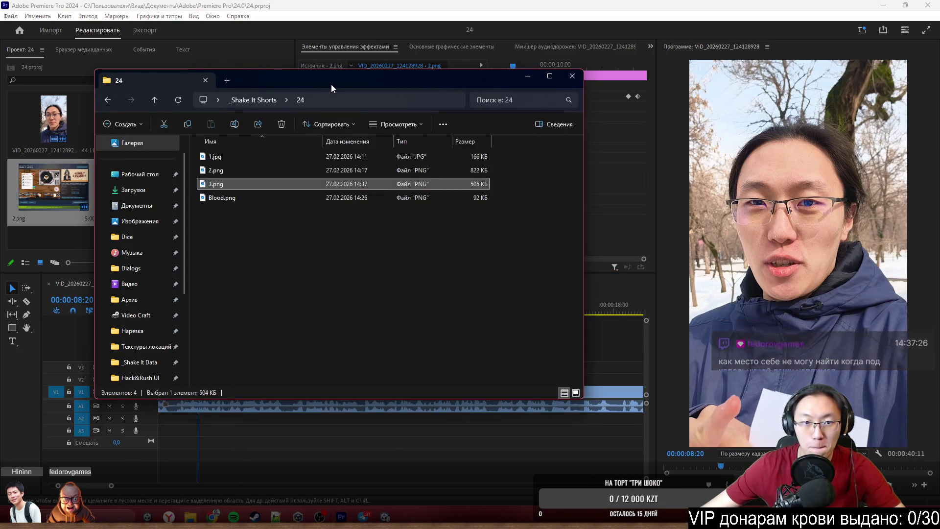
left_click_drag(331, 84, 284, 16)
mouse_move(225, 116)
left_mouse_down()
mouse_move(319, 207)
mouse_move(418, 380)
left_mouse_up()
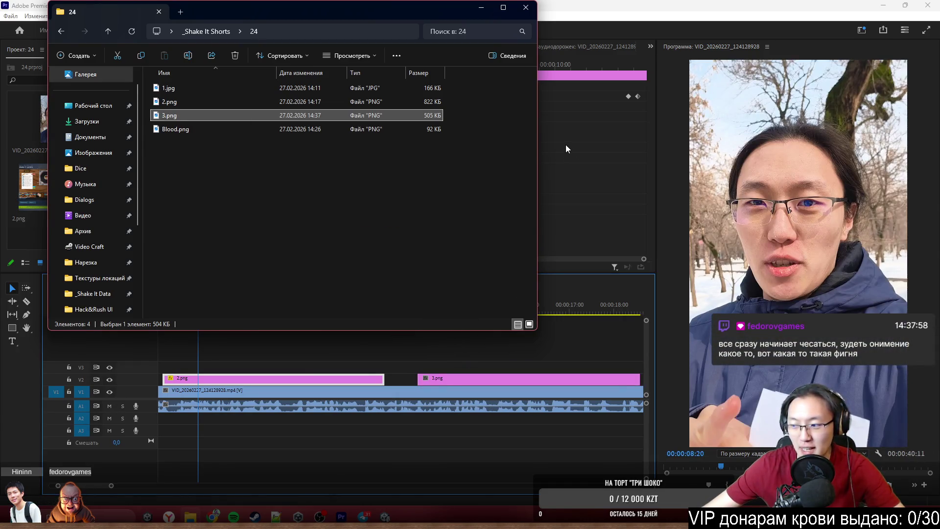
left_click(478, 14)
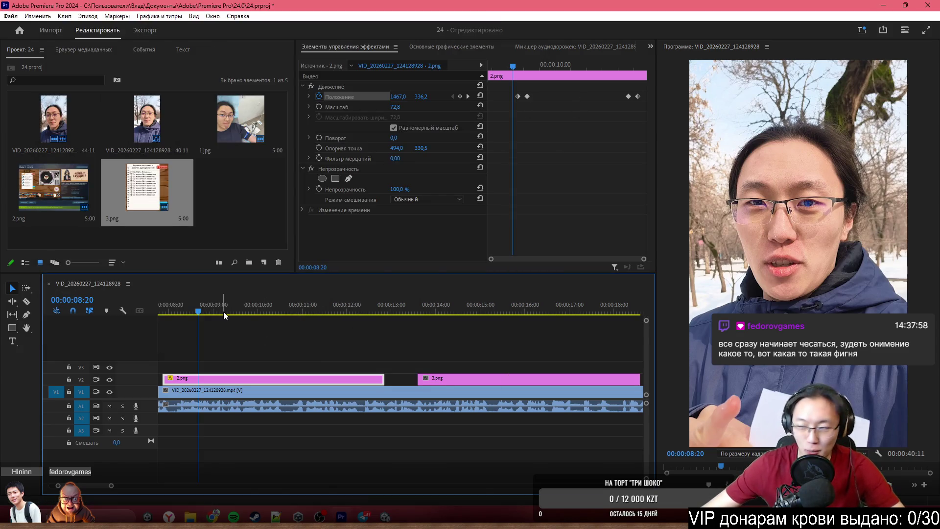
- Move 2.png's exit Position keyframes earlier so the overlay slides out sooner
scroll(311, 387, "up", 5)
left_click_drag(304, 314, 274, 312)
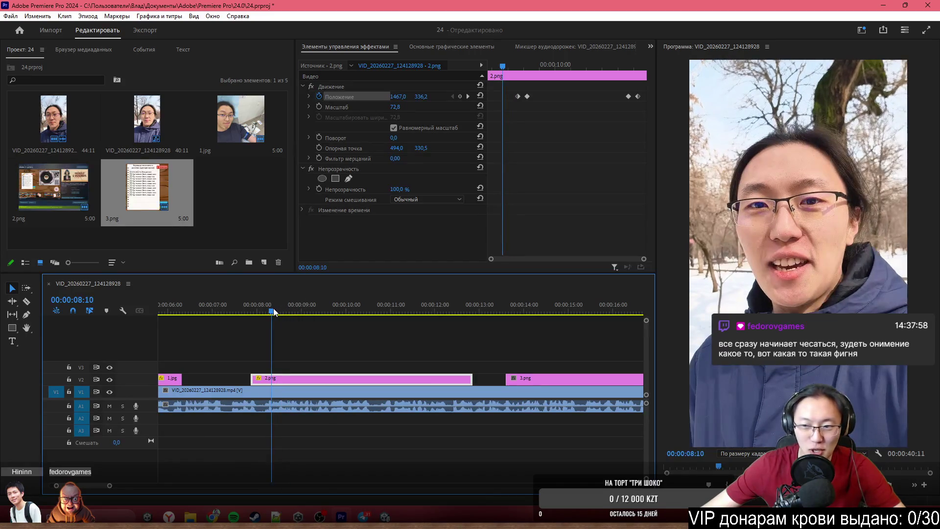
key("space")
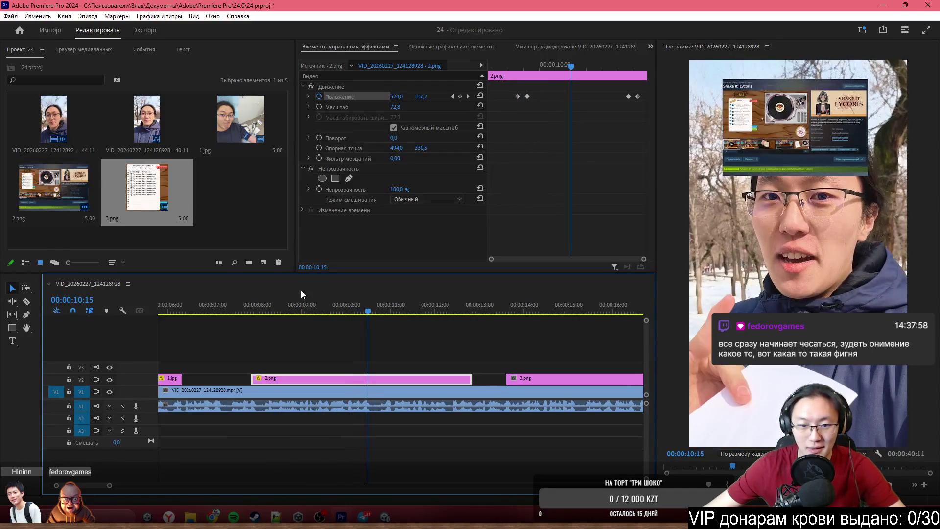
left_click(300, 311)
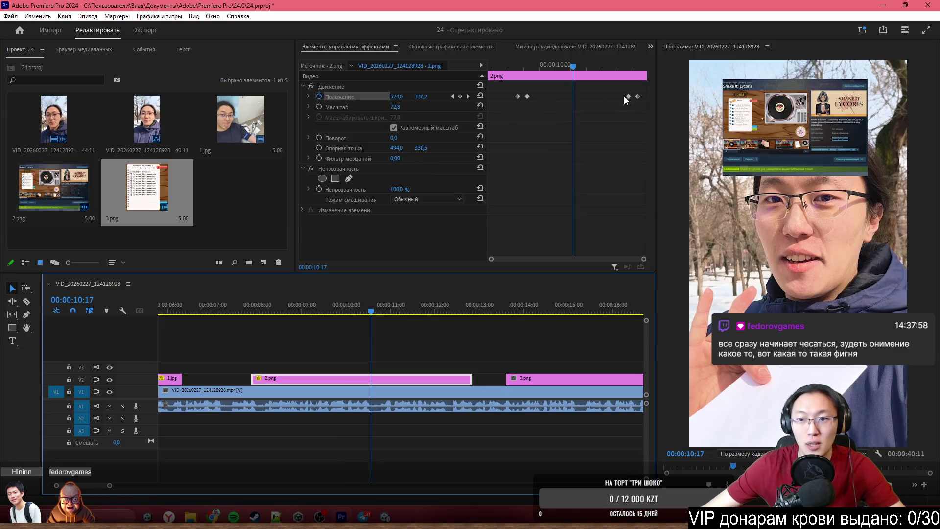
mouse_move(626, 100)
left_mouse_down()
mouse_move(653, 93)
mouse_move(583, 102)
left_mouse_up()
mouse_move(543, 71)
left_mouse_down()
mouse_move(525, 66)
mouse_move(572, 68)
left_mouse_up()
key("space")
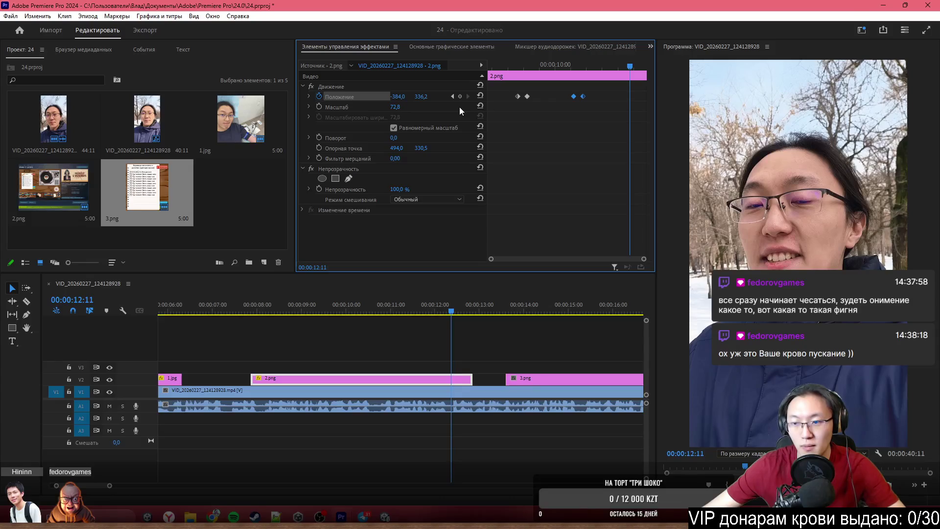
key("space")
- Trim the end of the 2.png clip and shift 3.png left to follow it
left_click(459, 317)
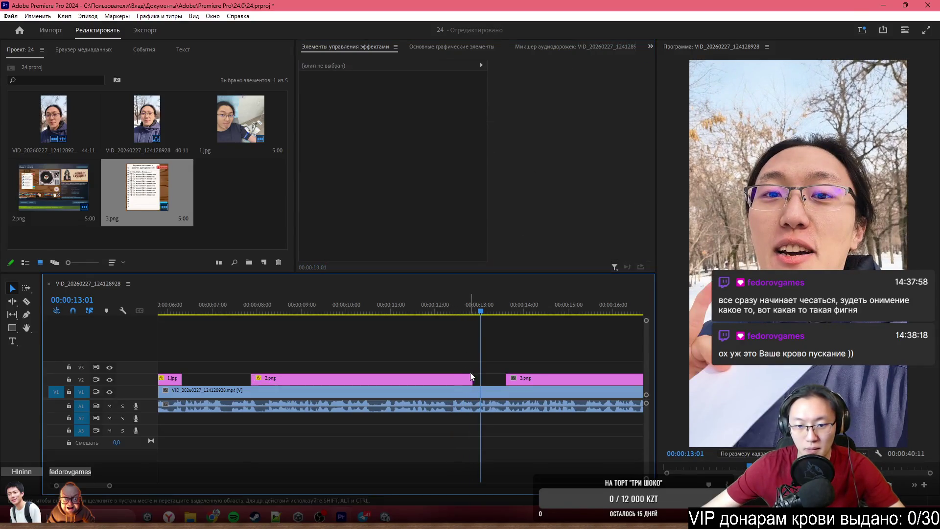
left_click_drag(471, 378, 449, 378)
left_click_drag(444, 310, 431, 314)
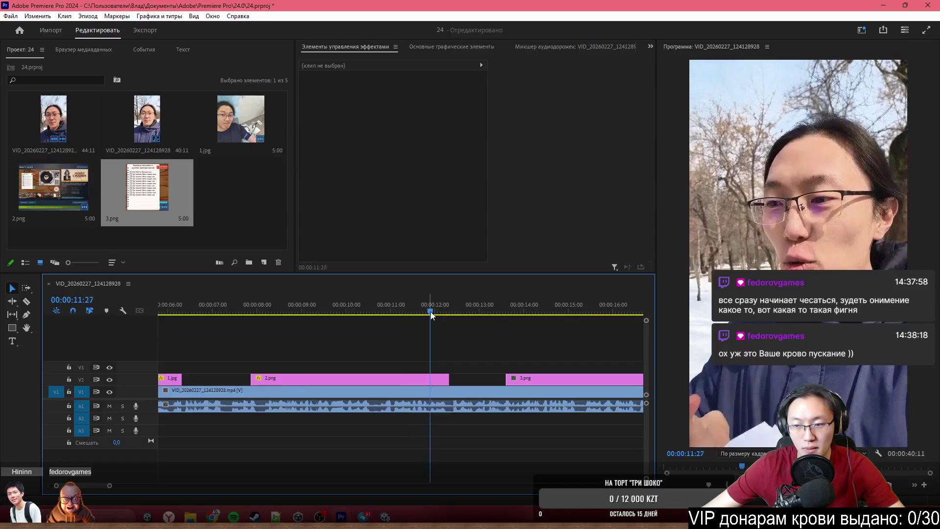
key("space")
key("space")
key("equal")
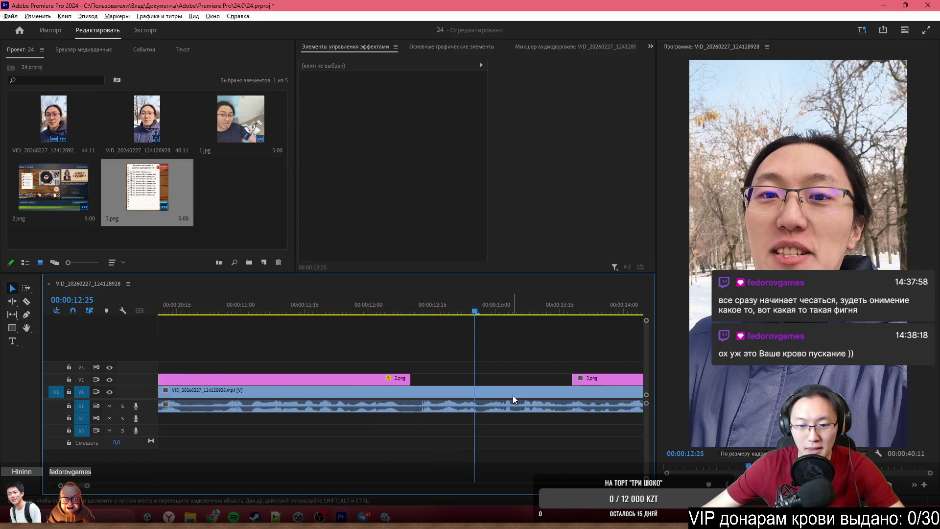
left_click_drag(619, 383, 507, 381)
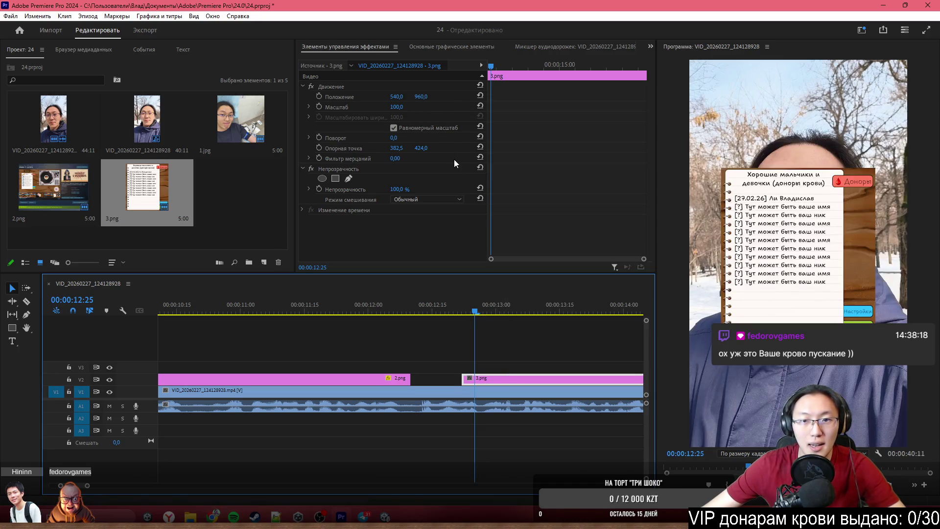
key("space")
left_click(479, 312)
key("space")
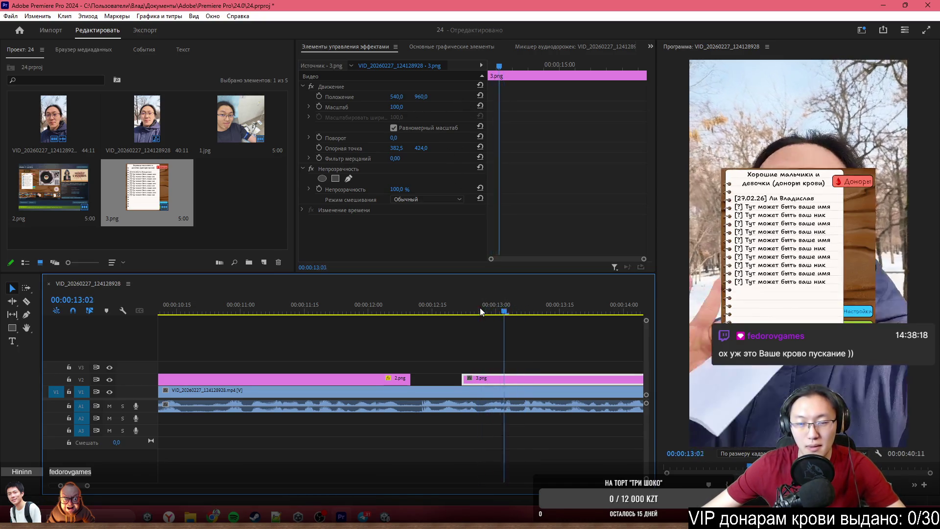
left_click(480, 312)
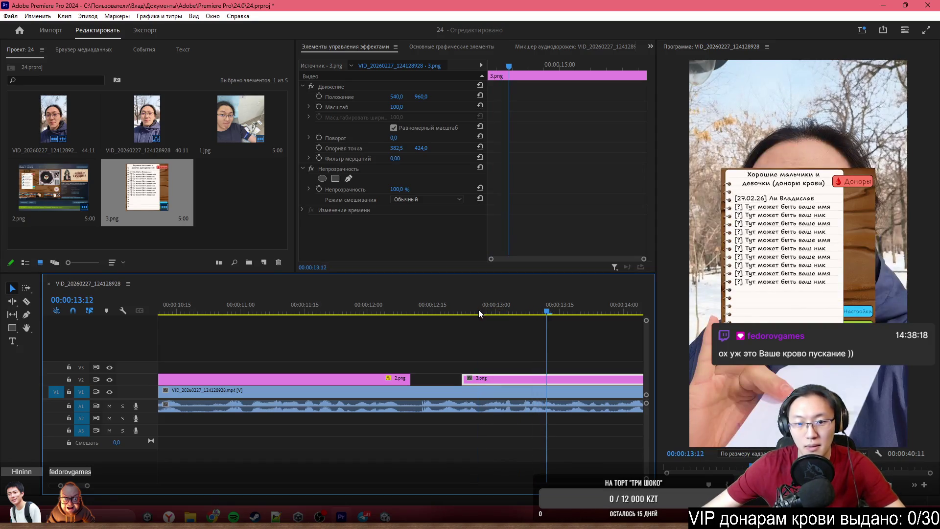
left_click(410, 316)
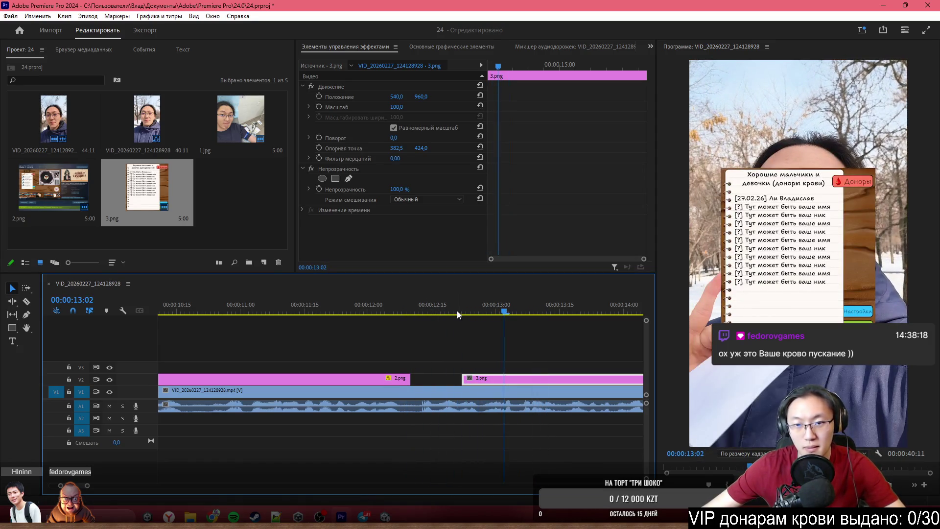
left_click(464, 306)
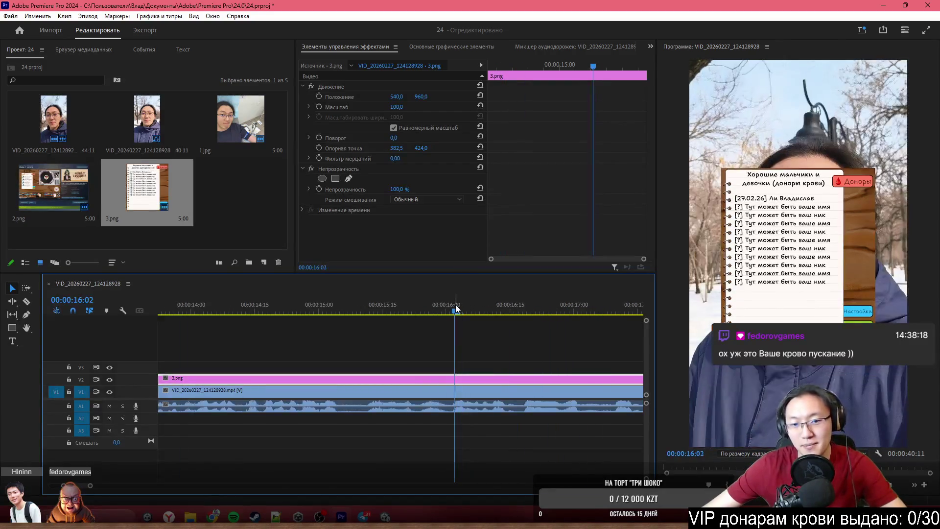
left_click(448, 346)
scroll(456, 349, "down", 4)
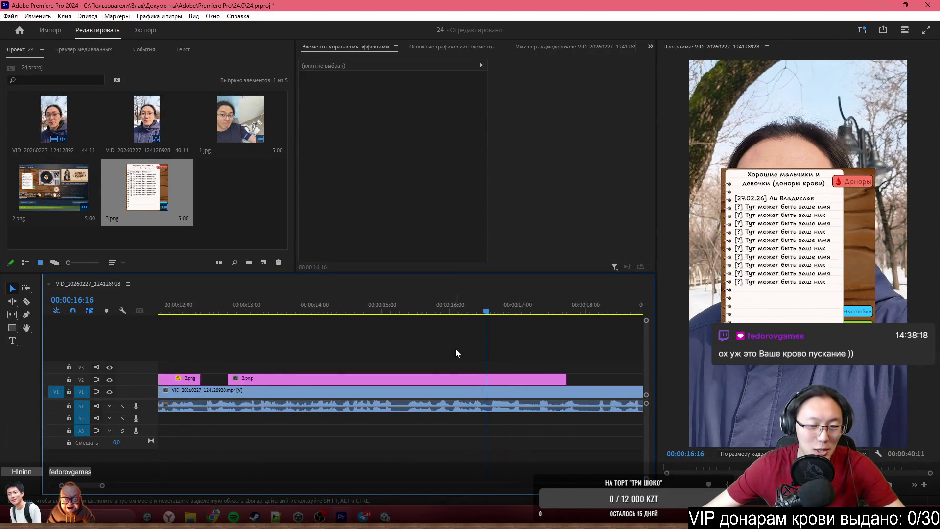
left_click(291, 312)
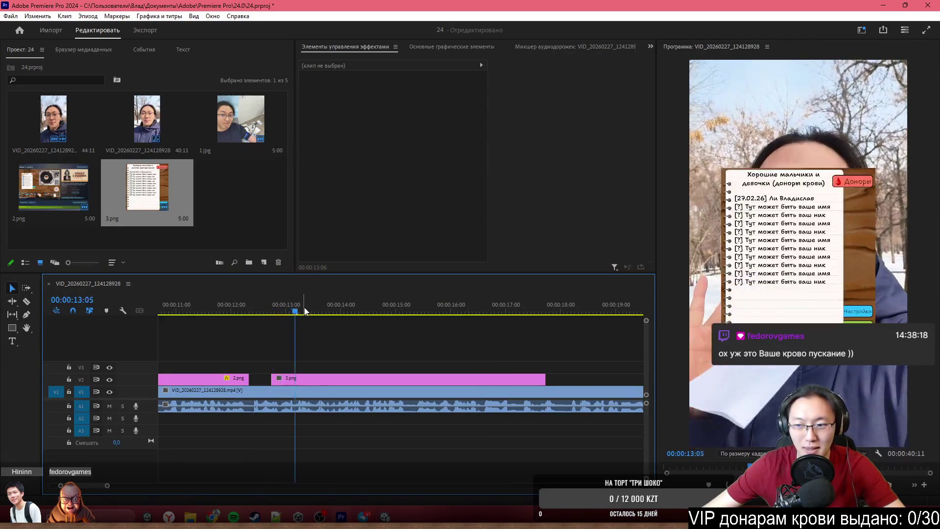
left_click(265, 312)
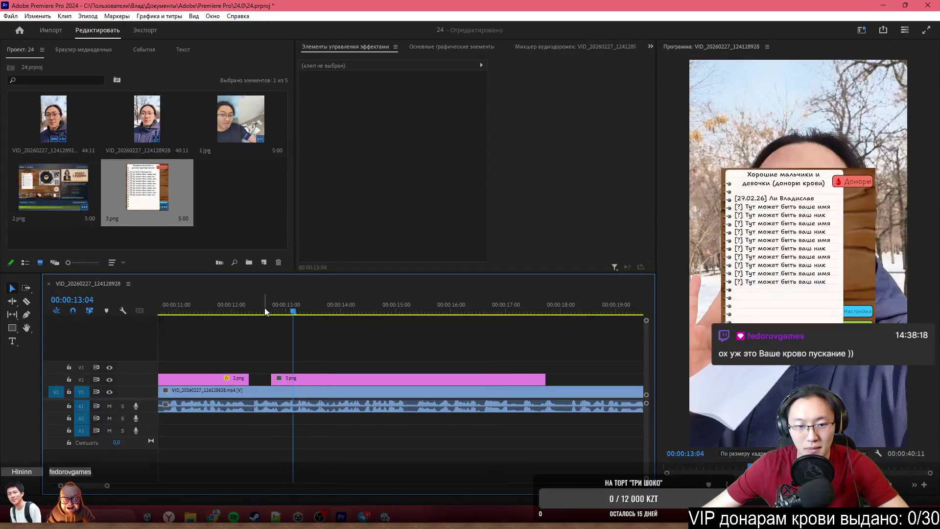
left_click(447, 47)
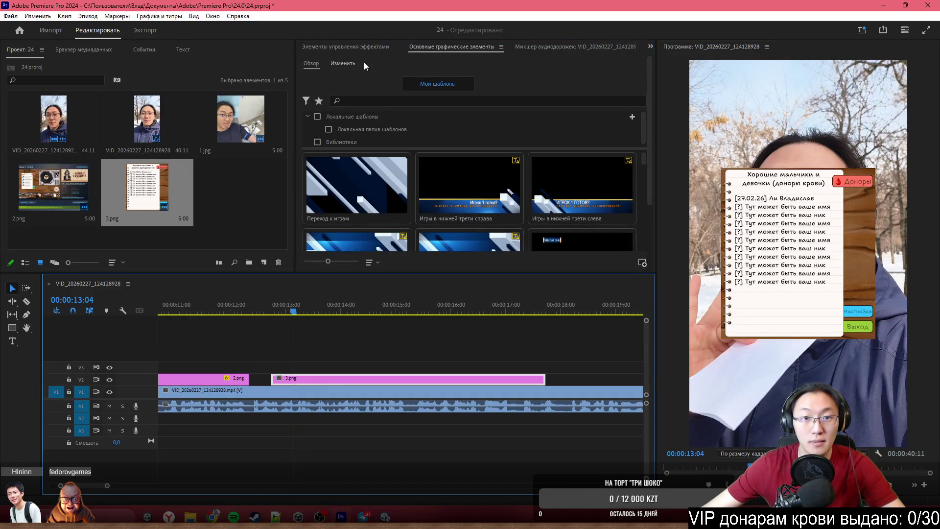
left_click(345, 46)
scroll(341, 300, "up", 3)
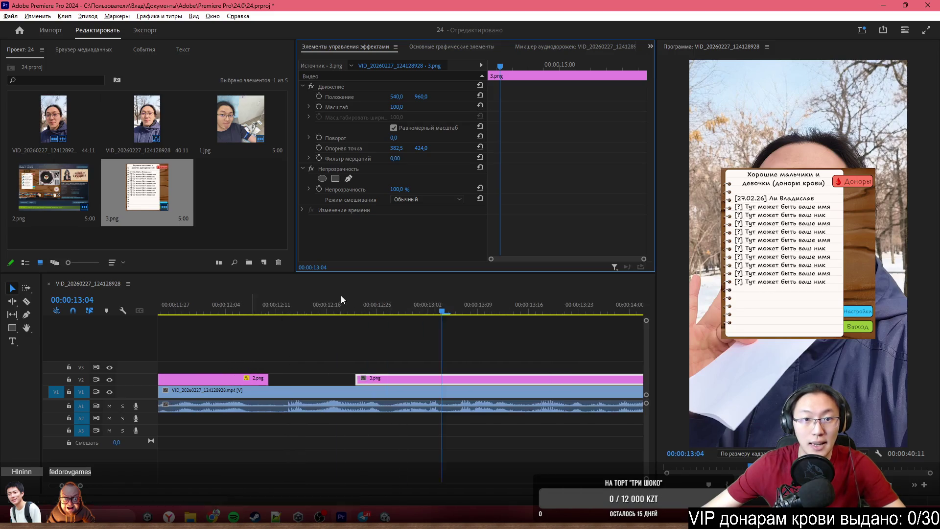
- Keyframe 3.png's Position X from 1485 to 540 so it slides in from the right
left_click(319, 96)
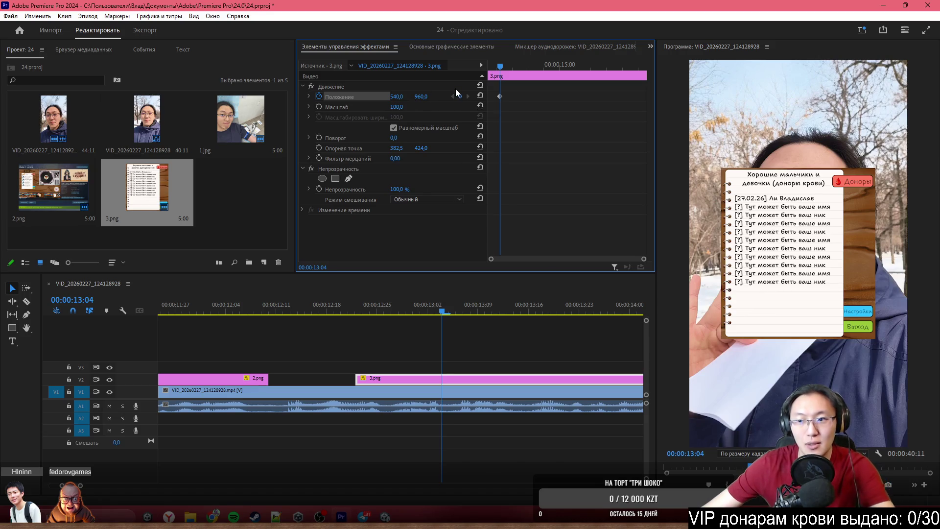
key("Left")
key("Left")
key("Left")
key("Left")
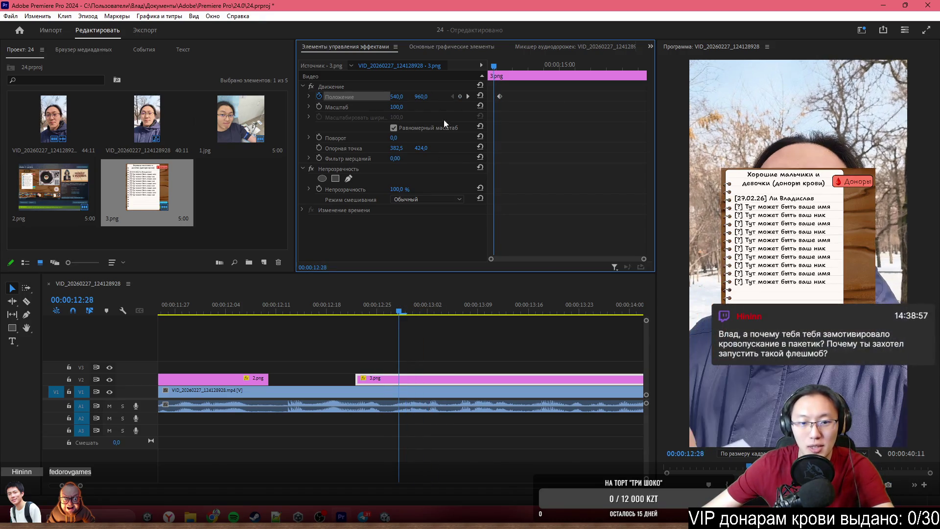
key("Left")
key("Left")
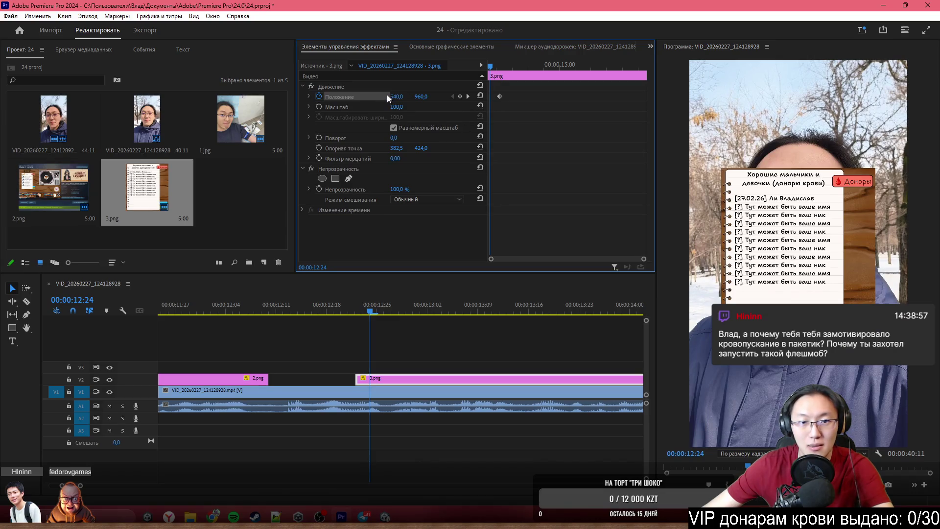
left_click_drag(395, 97, 652, 97)
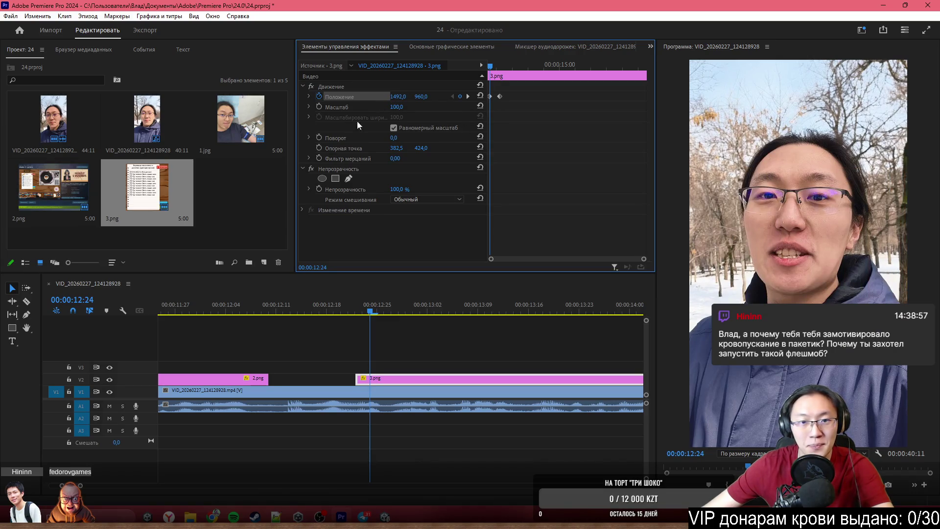
key("space")
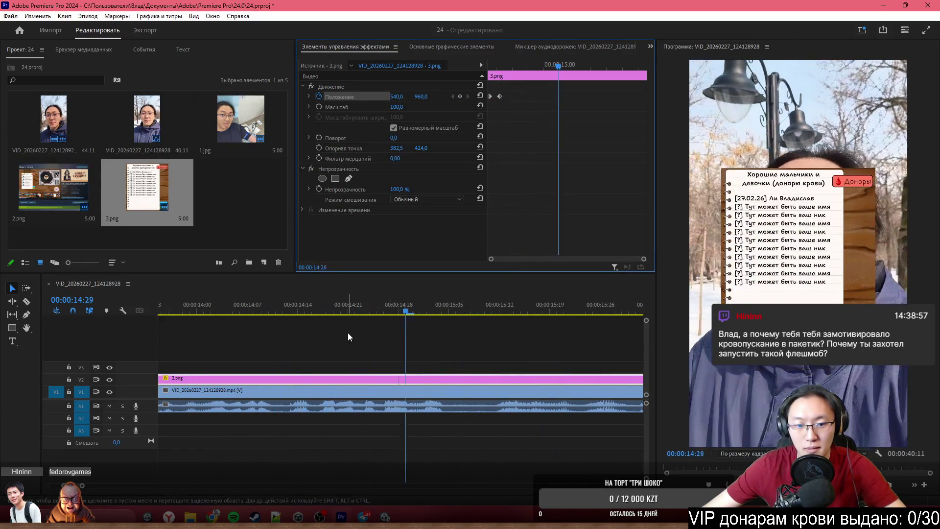
left_click(177, 311)
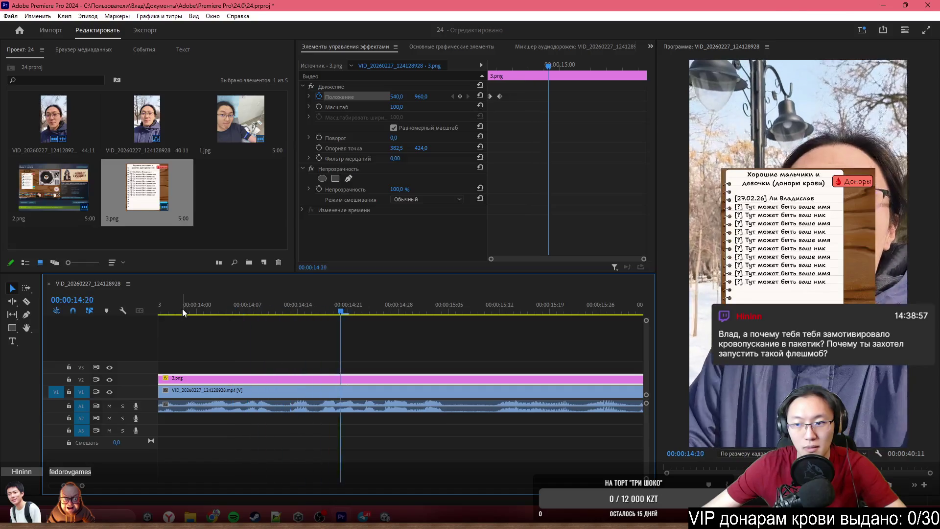
key("space")
key("minus")
key("minus")
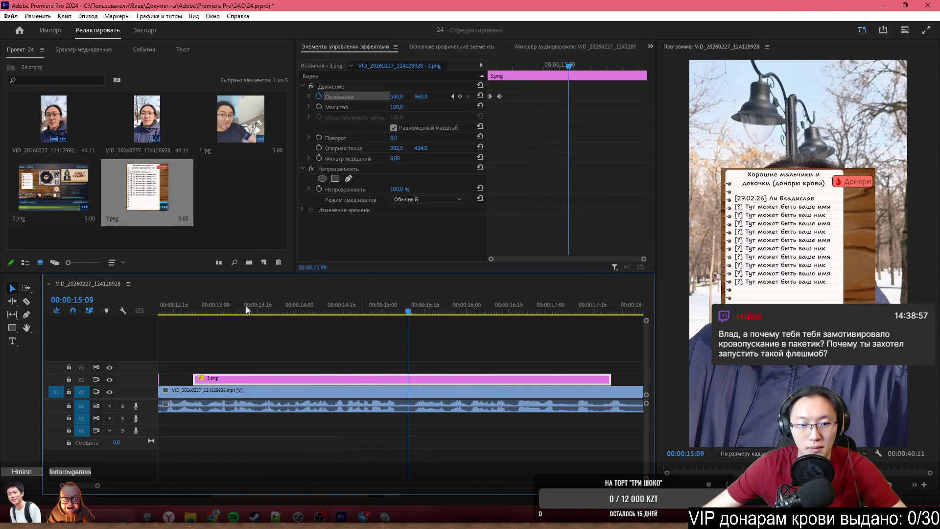
left_click(186, 309)
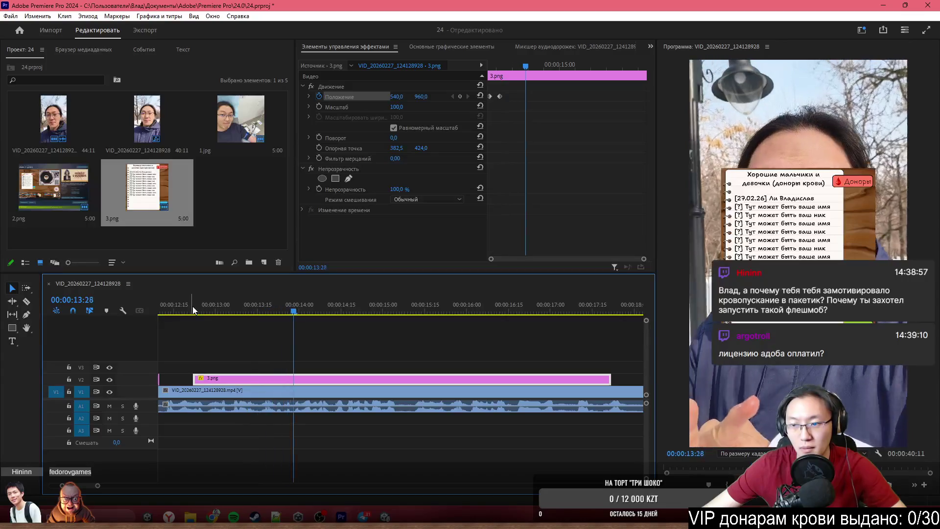
key("space")
- Hold at 540 until 14:12, slide off to X -649 by 14:22, and trim the clip there
left_click(227, 312)
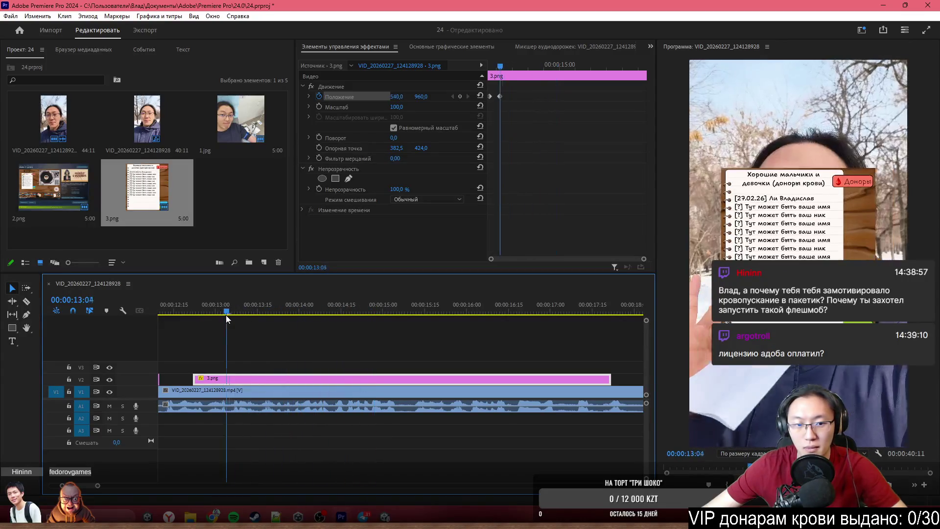
key("space")
key("space")
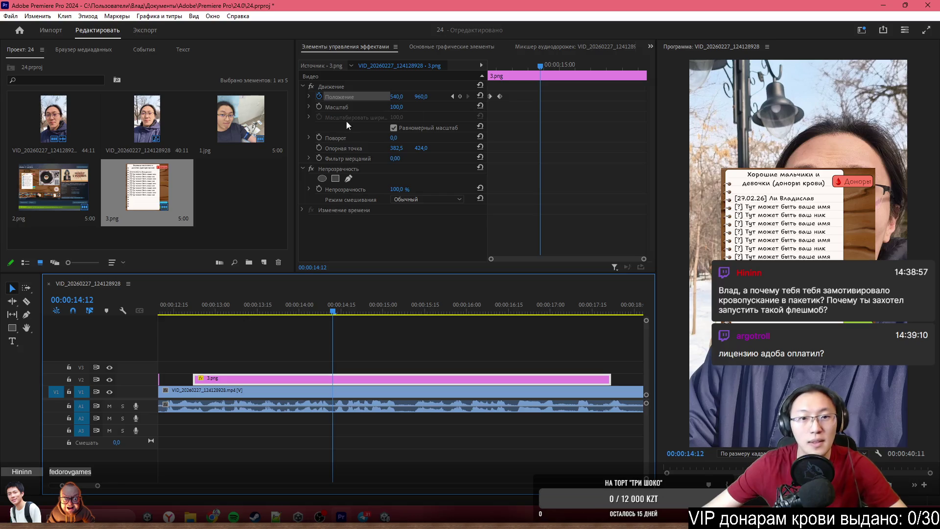
left_click(459, 96)
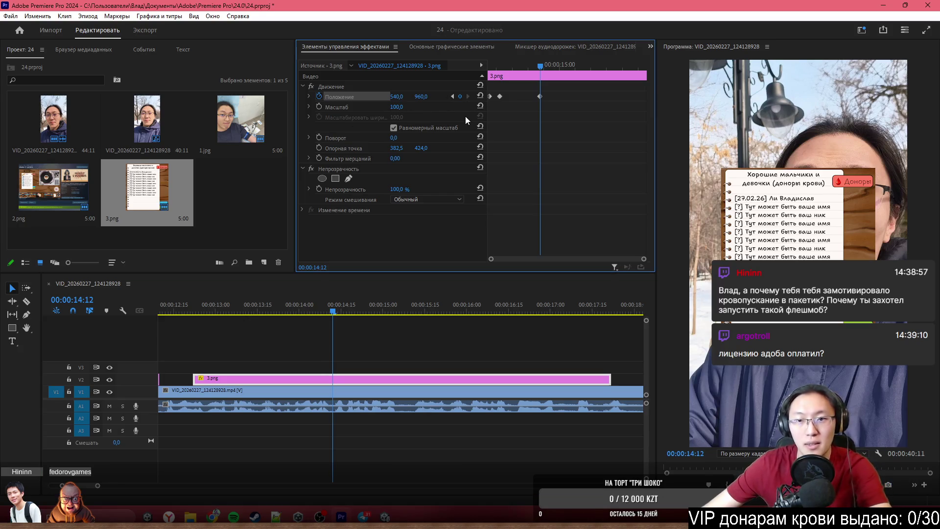
key("Right")
key("Right")
key("Right")
key("Right")
key("Right")
key("Right")
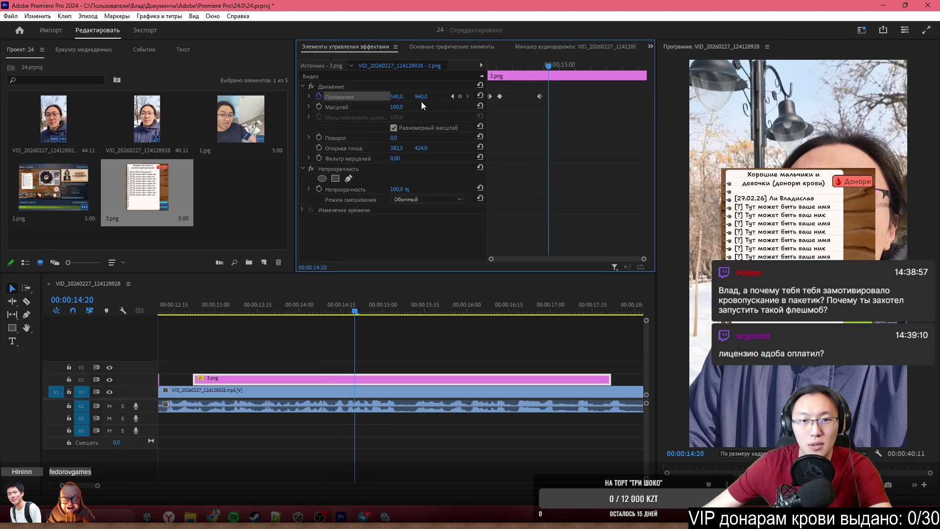
mouse_move(396, 97)
left_mouse_down()
mouse_move(412, 97)
mouse_move(343, 97)
left_mouse_up()
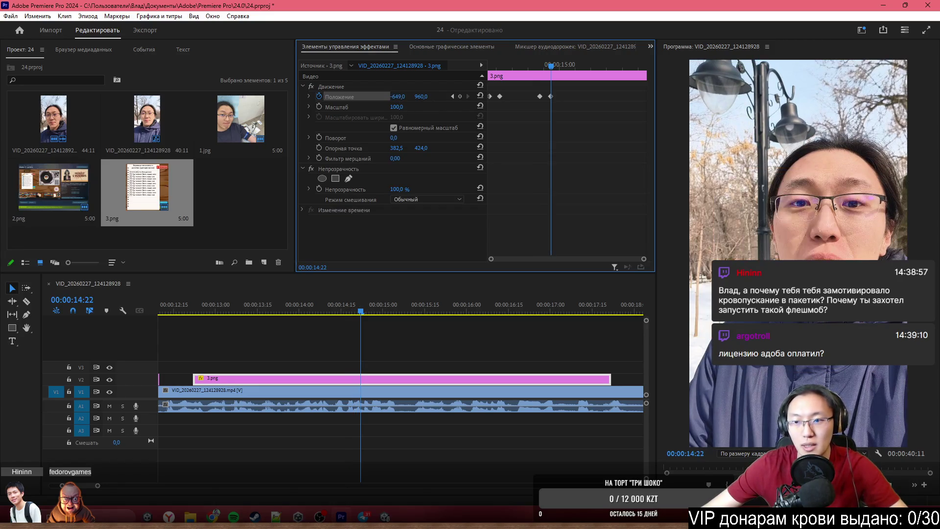
left_click_drag(610, 379, 374, 379)
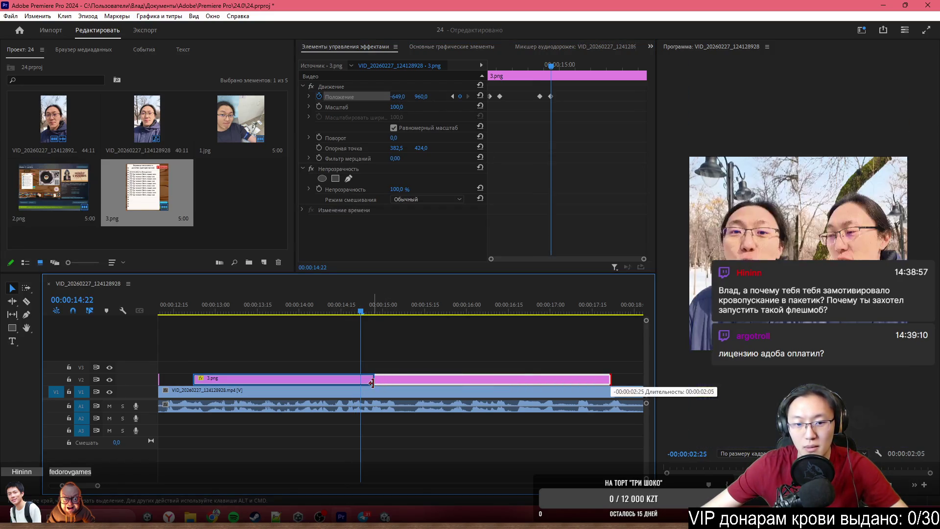
key("minus")
scroll(507, 372, "up", 5)
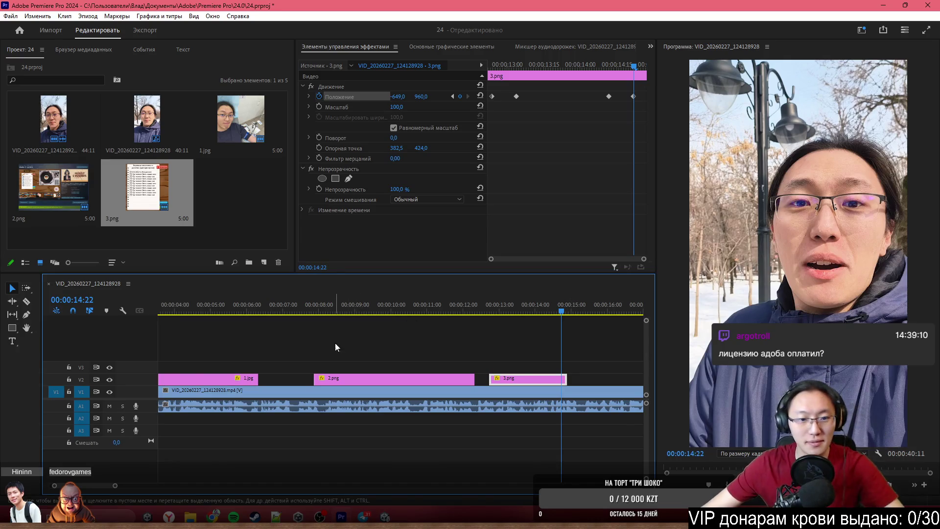
scroll(335, 343, "up", 4)
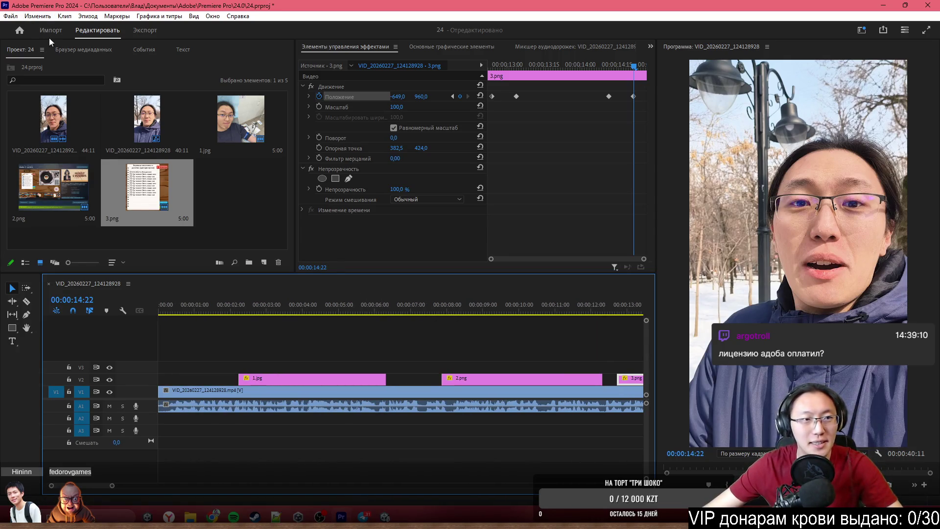
left_click_drag(216, 309, 229, 308)
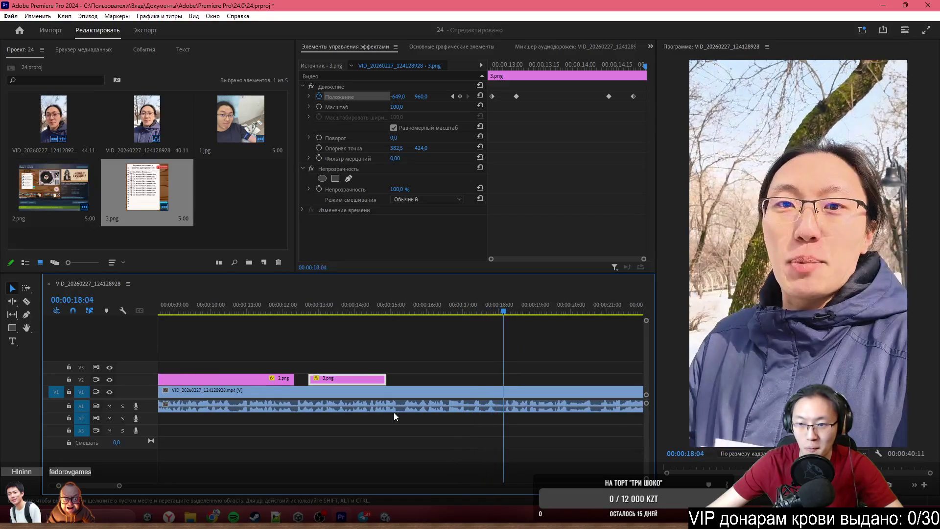
left_click(454, 306)
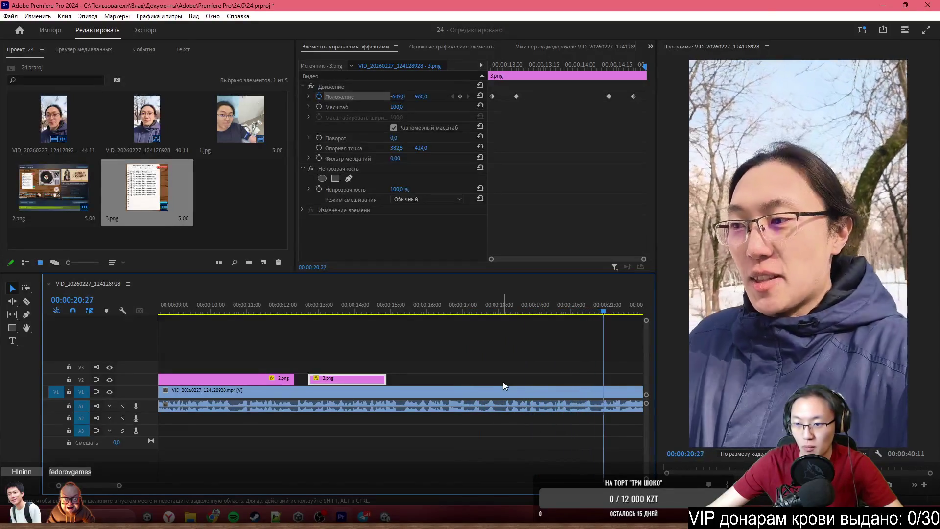
left_click(361, 312)
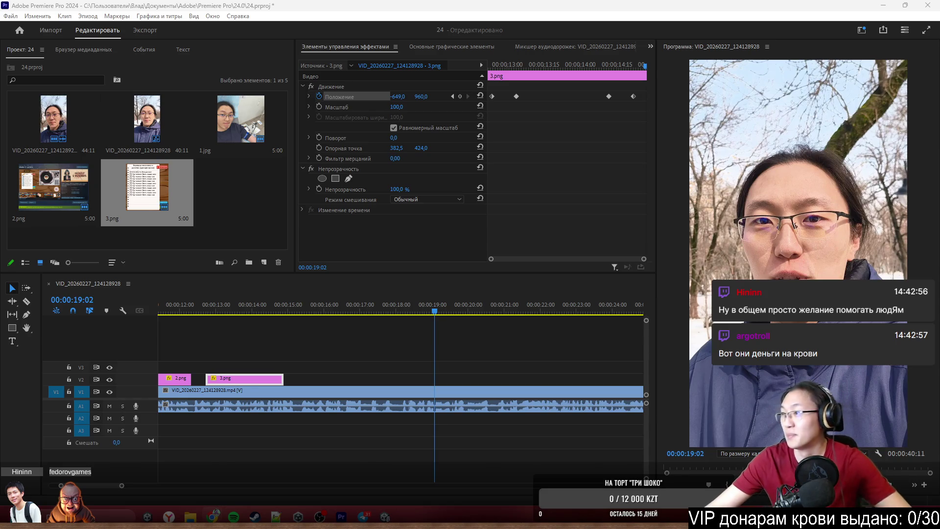
- Replay the sequence from about 14 seconds to check the 3.png overlay's exit
left_click(274, 308)
key("space")
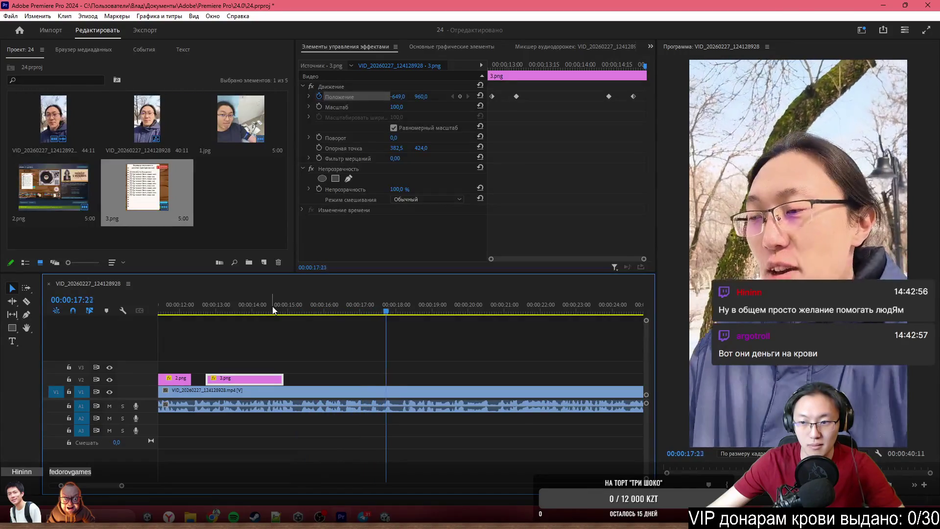
key("space")
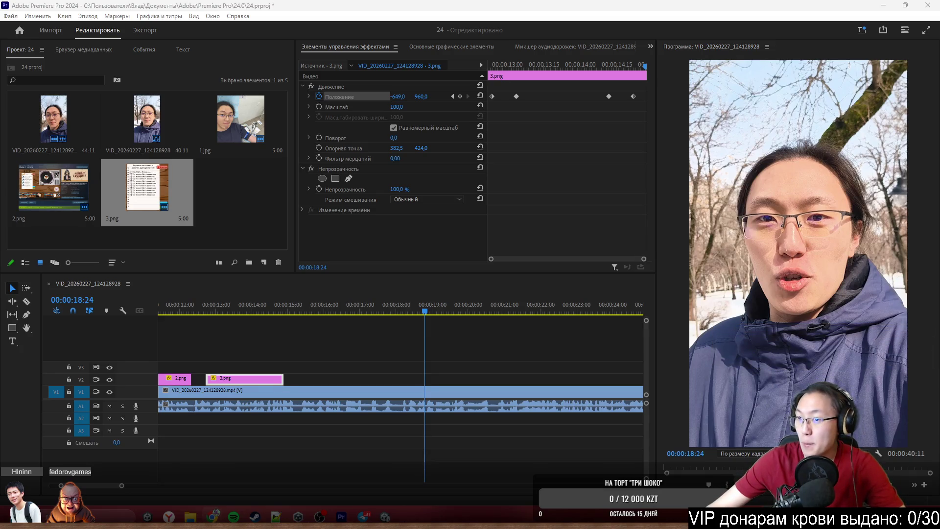
- Minimize Premiere, bring up folder 24, and preview 2.png in Photos before closing it
left_click(881, 8)
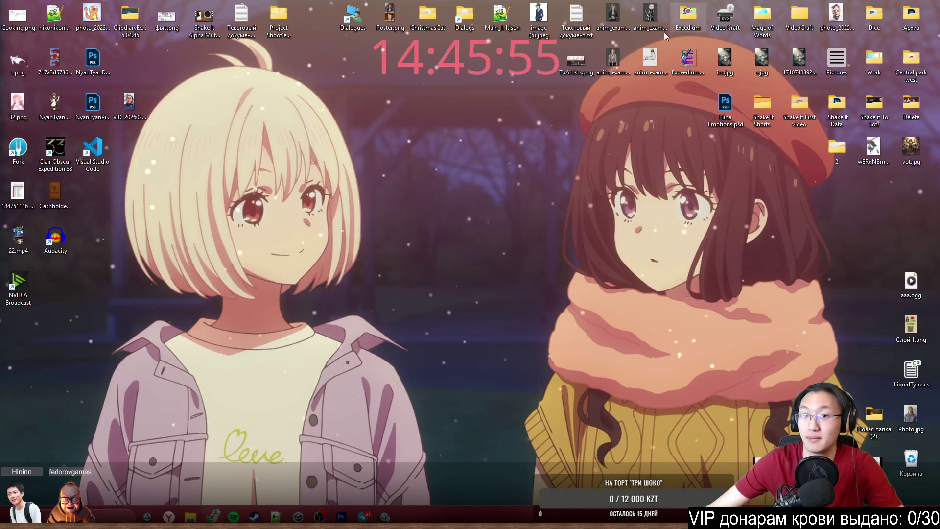
left_click(190, 517)
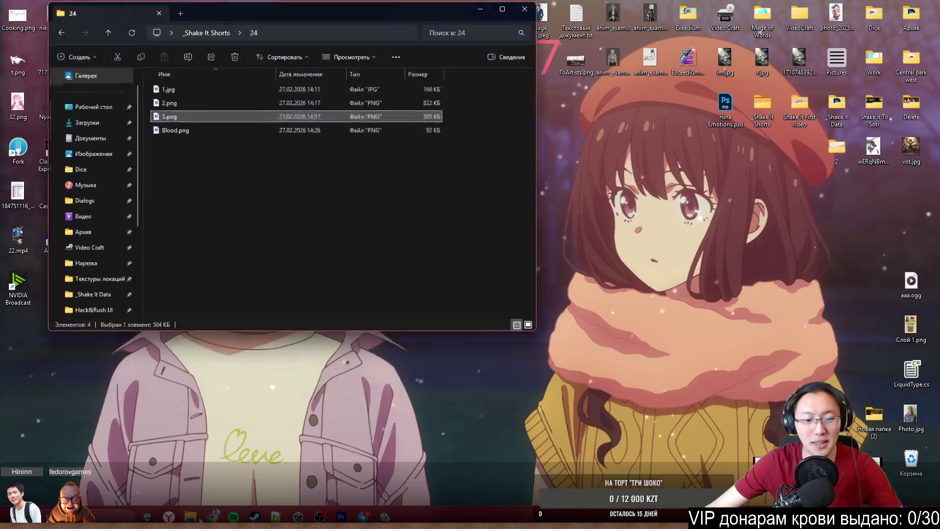
left_click(203, 104)
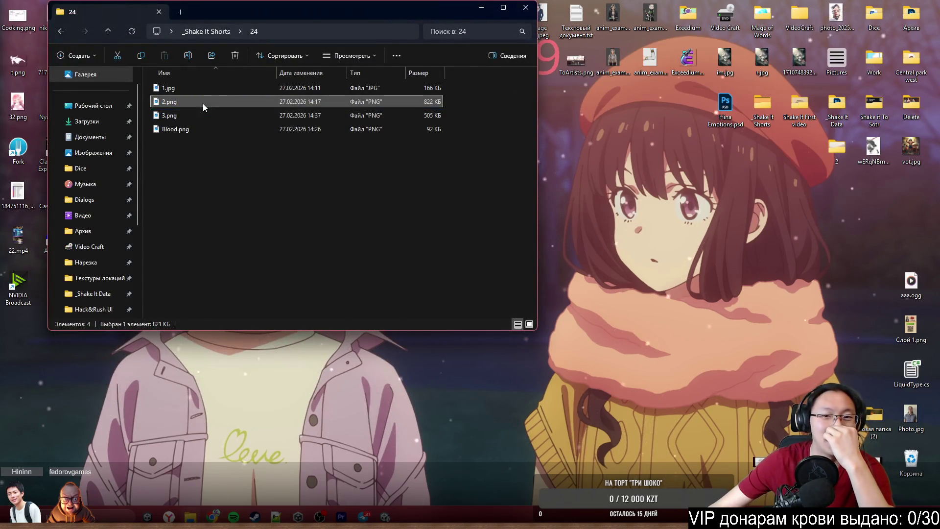
double_click(203, 104)
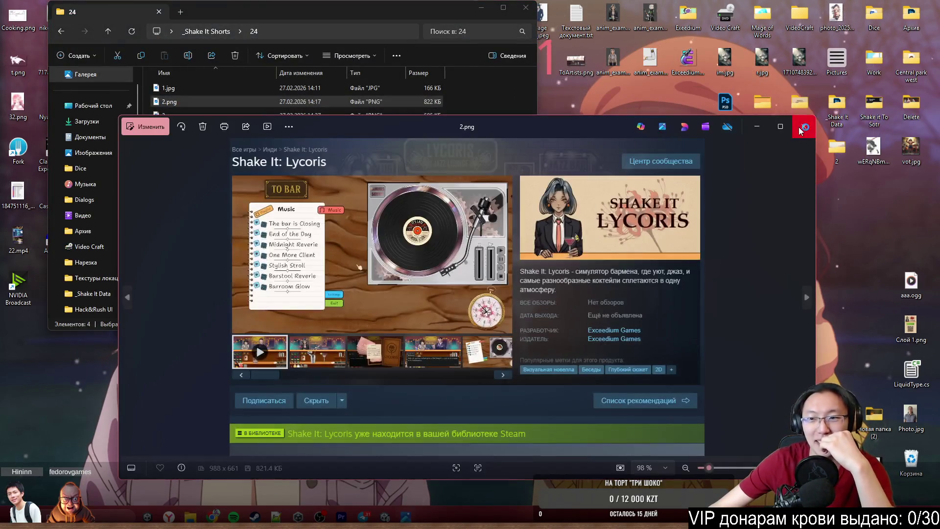
left_click(804, 127)
- Open 1.jpg, then start and cancel a Snipping Tool screen capture
left_click(216, 91)
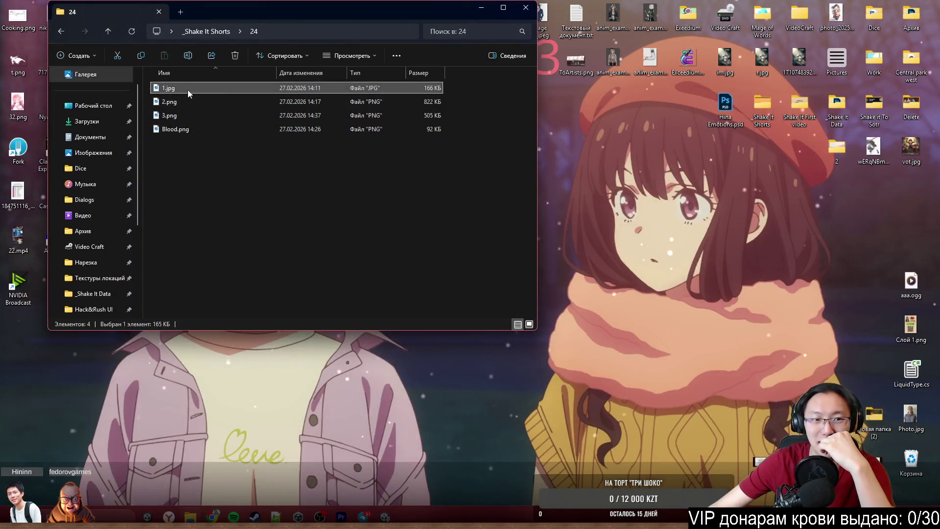
double_click(187, 90)
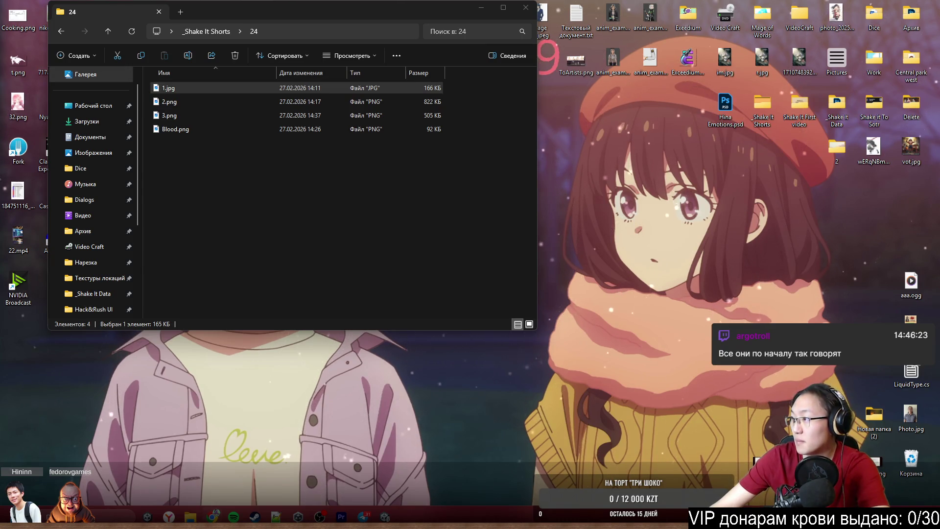
key("super+shift+s")
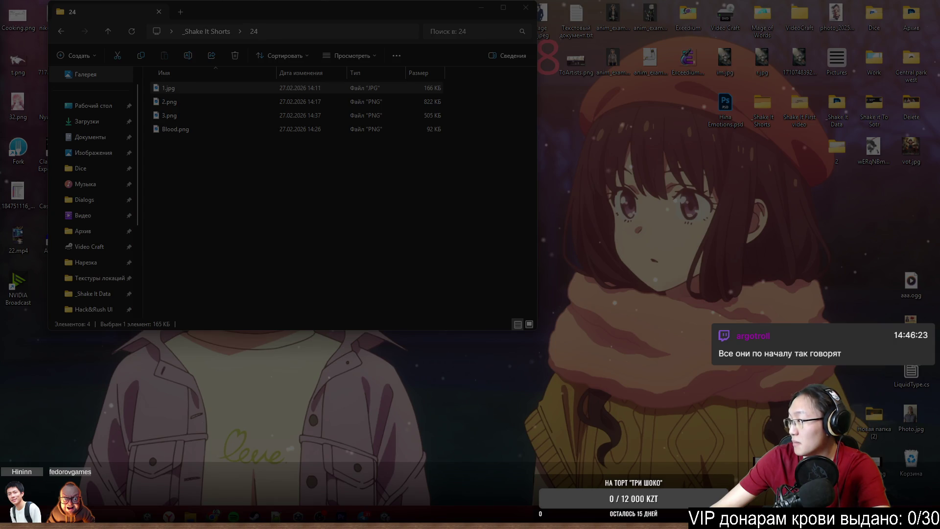
key("Escape")
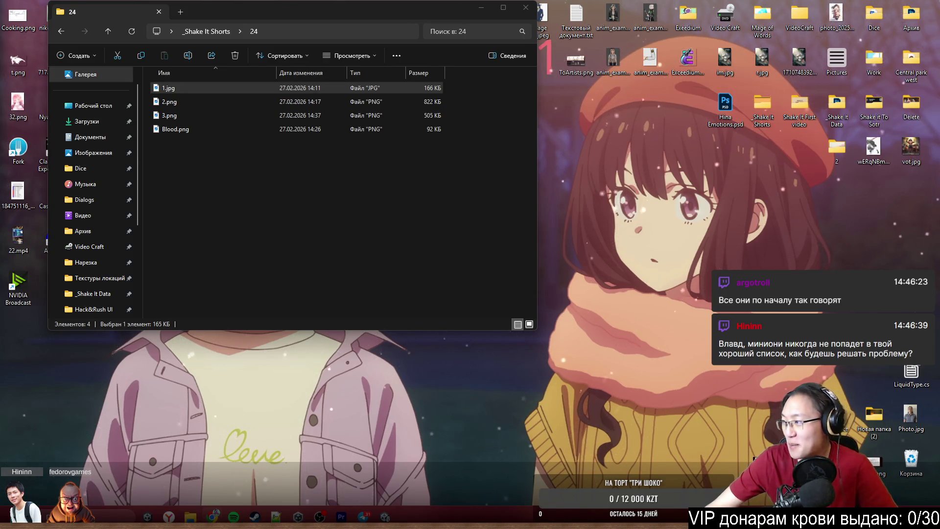
- Launch Paint, paste the donation email screenshot, and trim the canvas to 650×855
key("super")
type("зфшт")
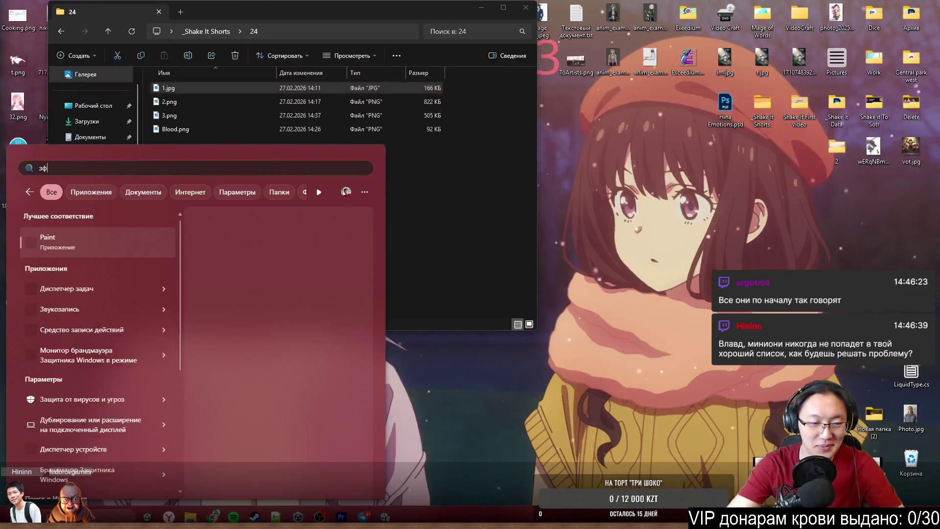
key("Return")
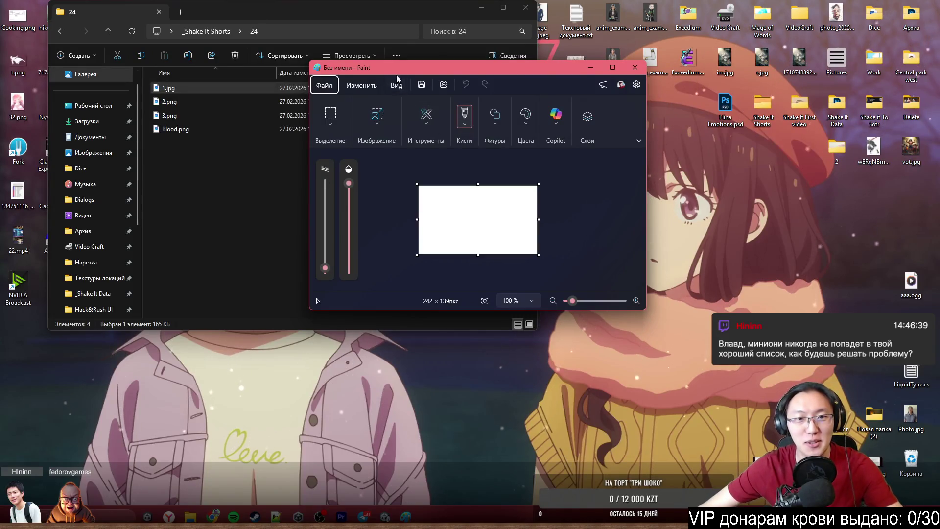
left_click_drag(465, 67, 310, 4)
key("ctrl+v")
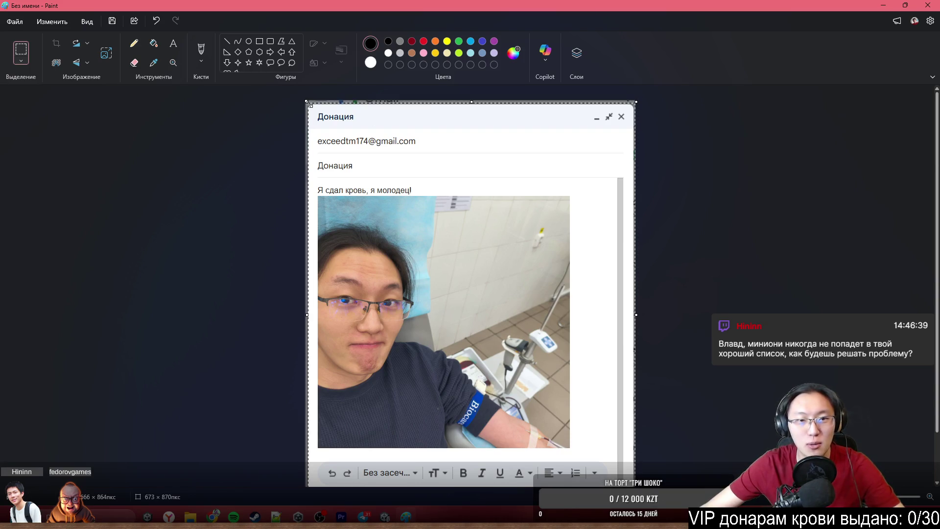
left_click_drag(309, 103, 314, 110)
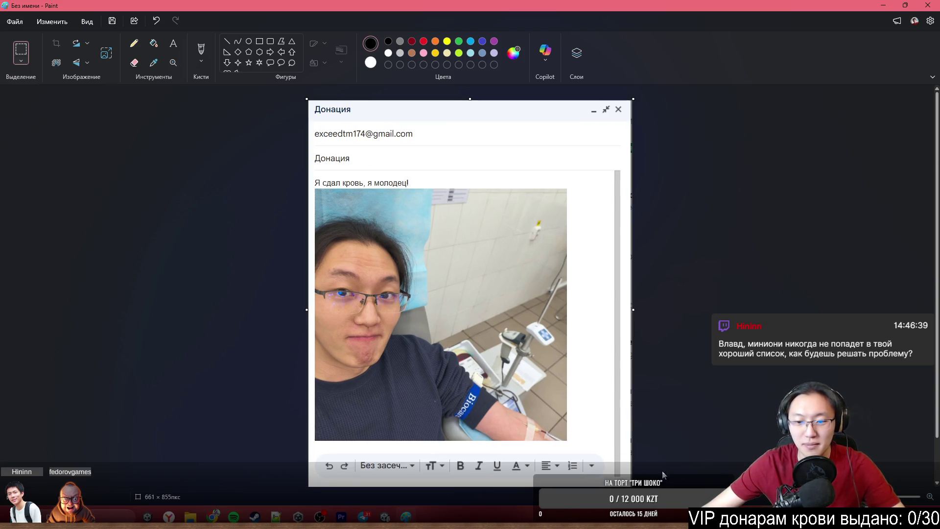
left_click_drag(634, 309, 628, 309)
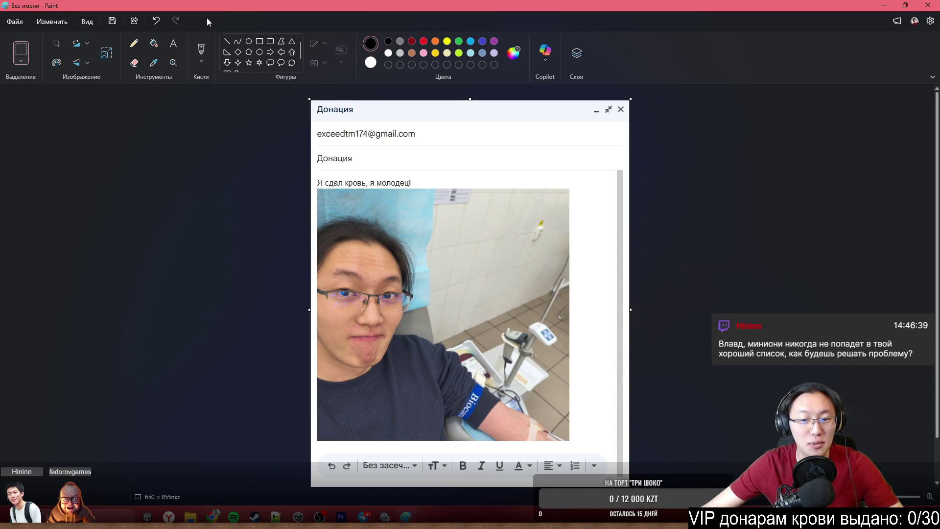
- Save the image as PNG named 4 in the 24 folder and close Paint
left_click(14, 22)
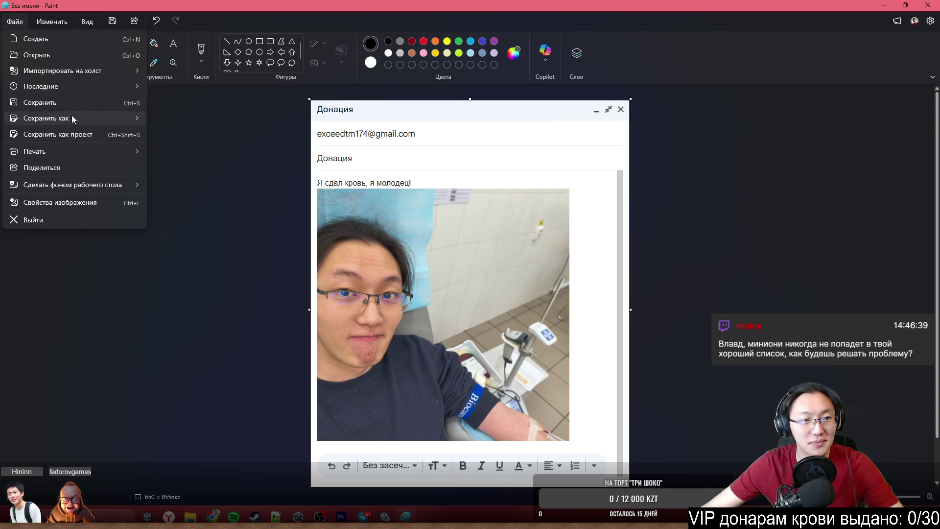
mouse_move(69, 118)
left_click(190, 121)
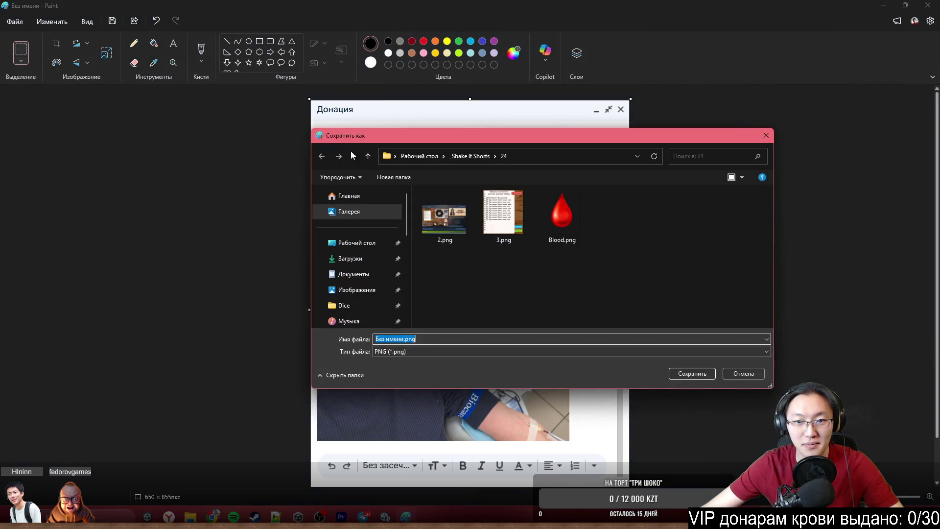
key("BackSpace")
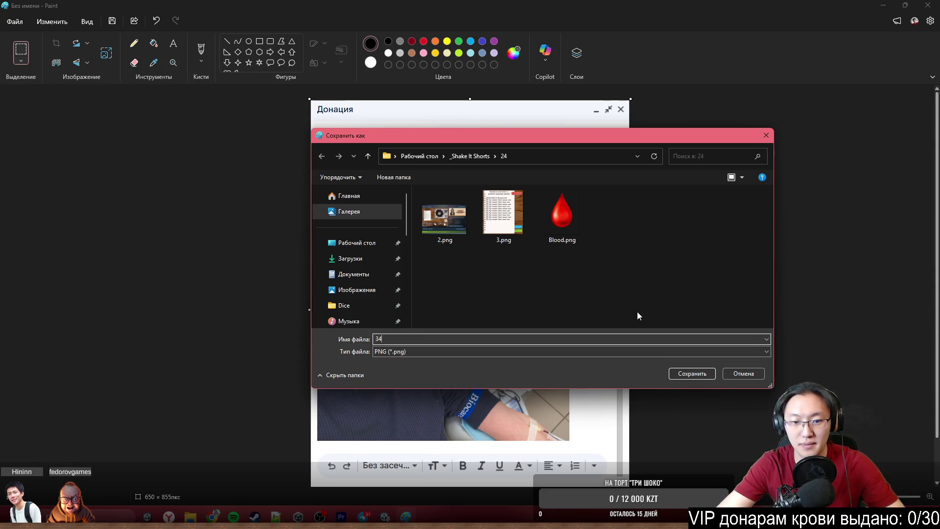
type("4")
key("Return")
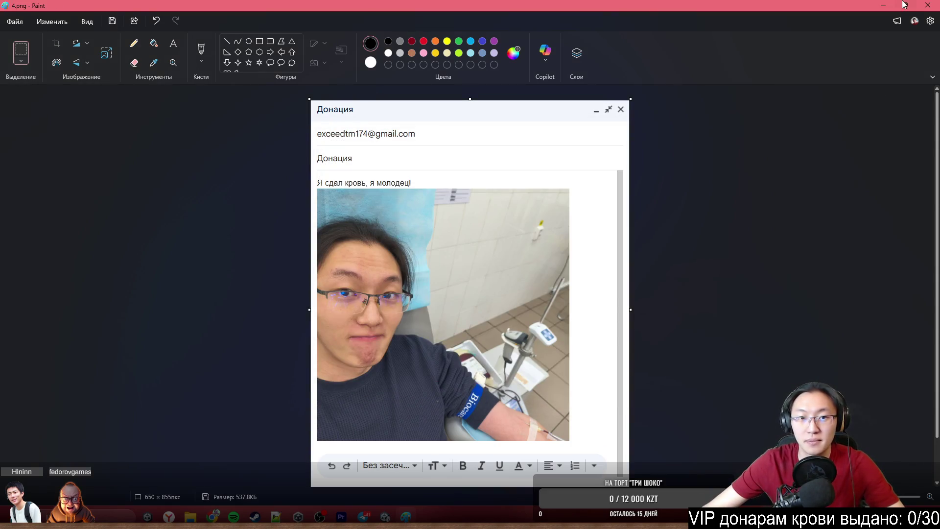
key("alt+F4")
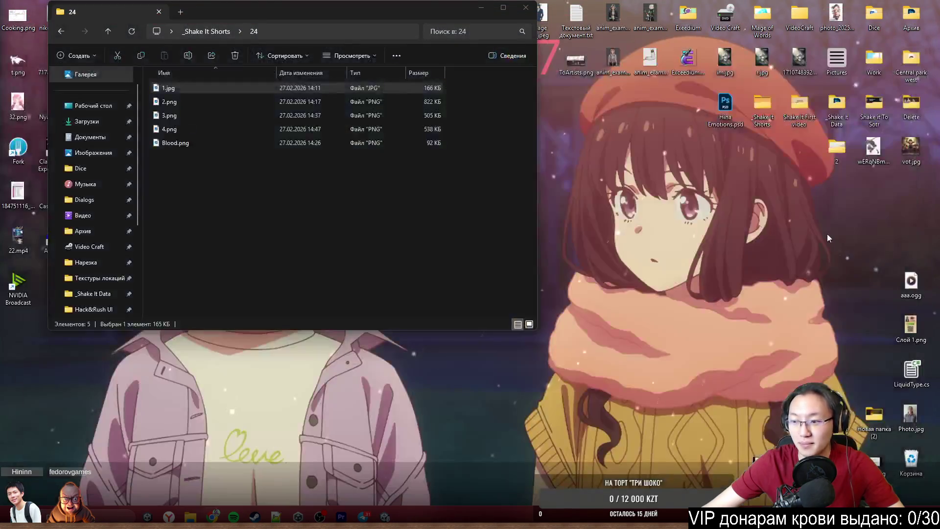
- Confirm 4.png is listed in folder 24, then return to the Premiere Pro project
mouse_move(212, 516)
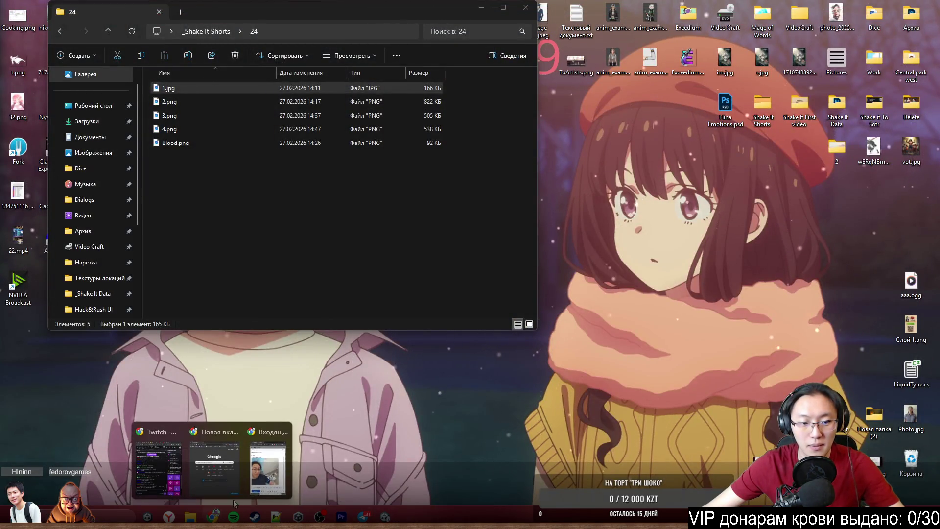
key("alt+F4")
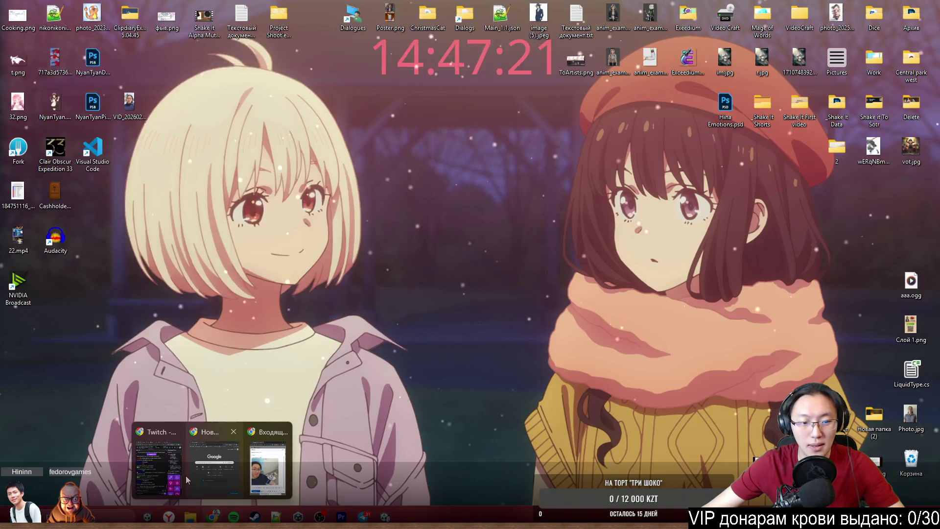
key("alt+Tab")
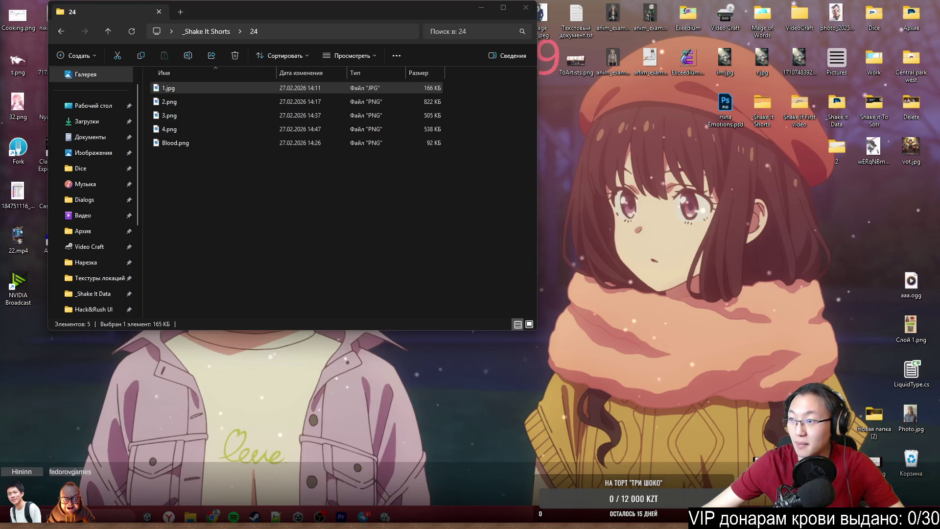
mouse_move(342, 517)
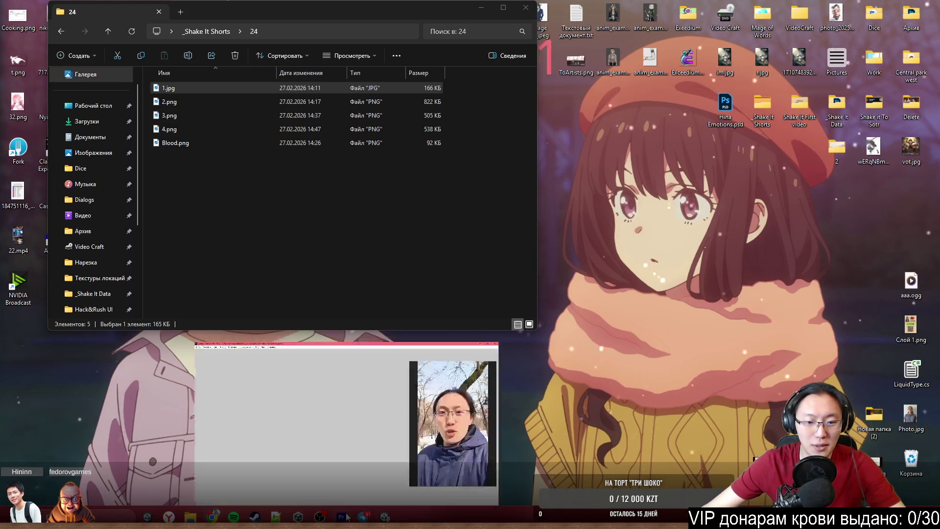
left_click(357, 475)
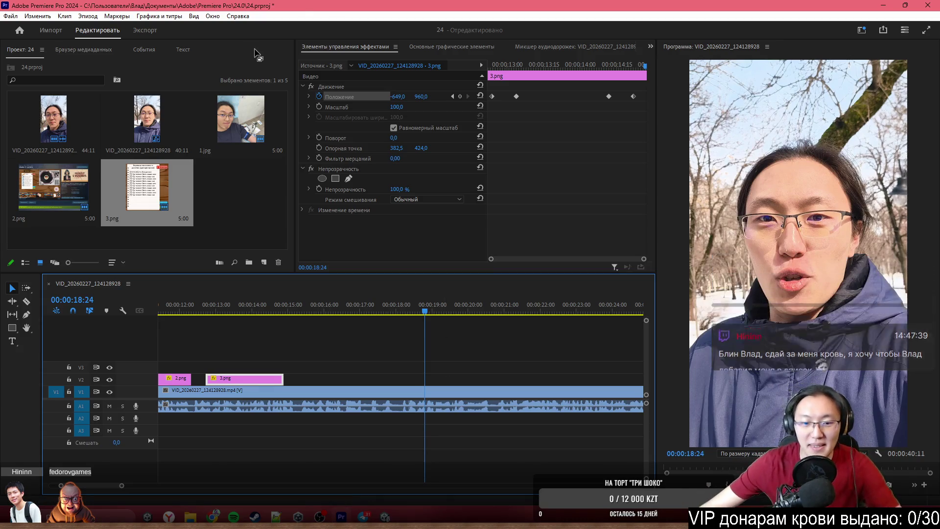
left_click_drag(400, 303, 395, 304)
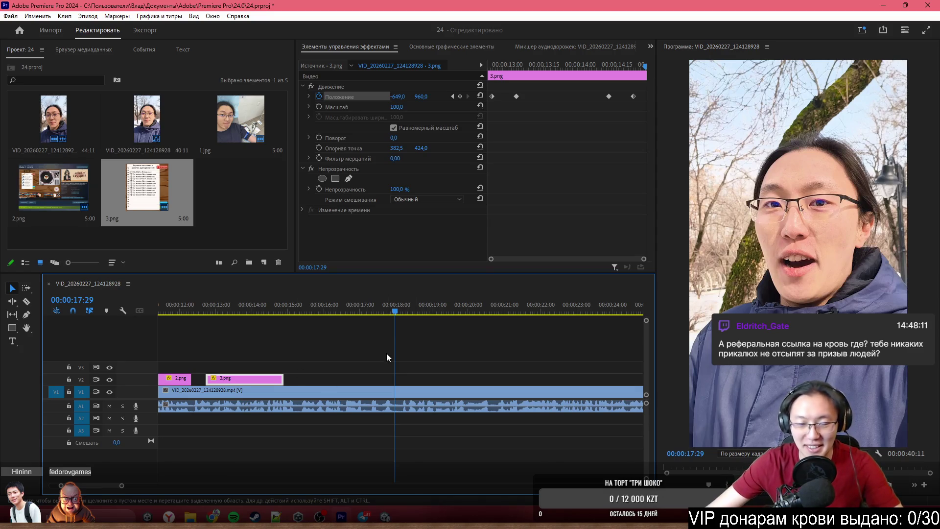
left_click_drag(396, 313, 362, 319)
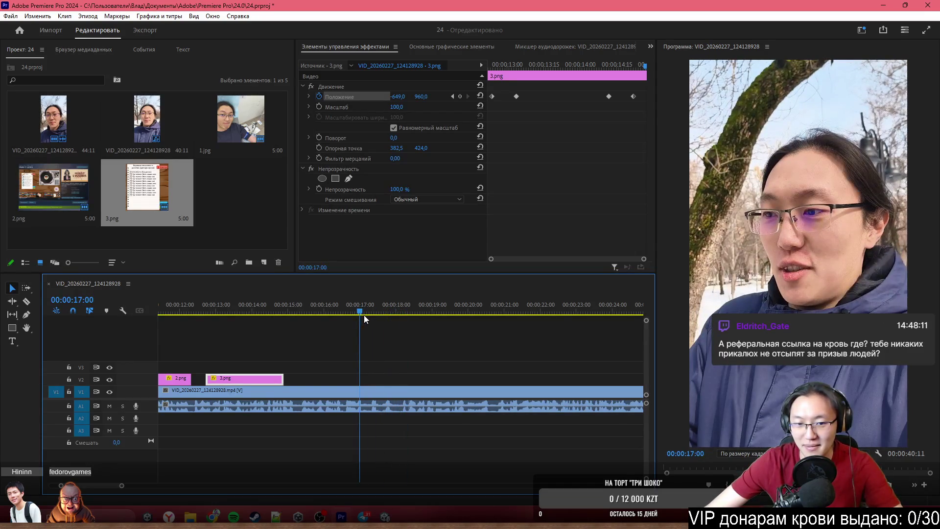
key("space")
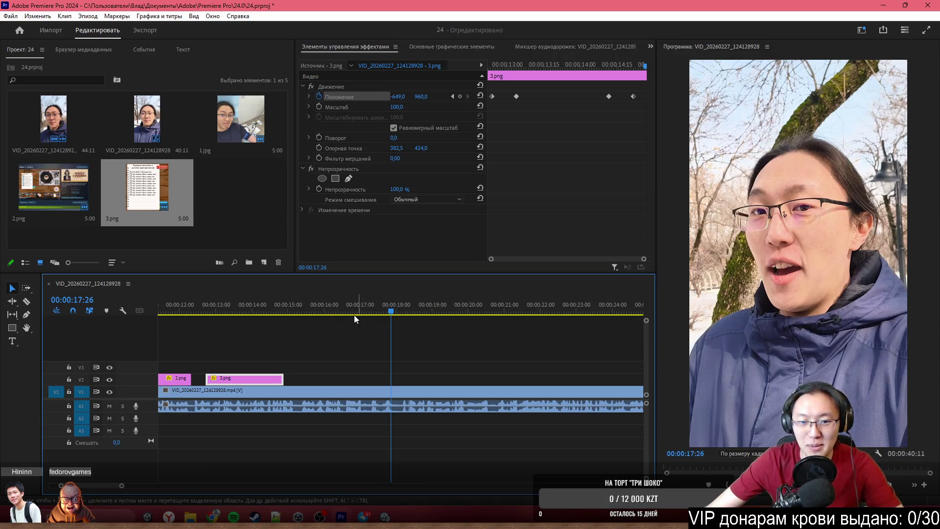
- Drag 4.png from the Project panel onto the timeline
left_click(306, 303)
key("space")
left_click_drag(306, 300, 274, 361)
key("=")
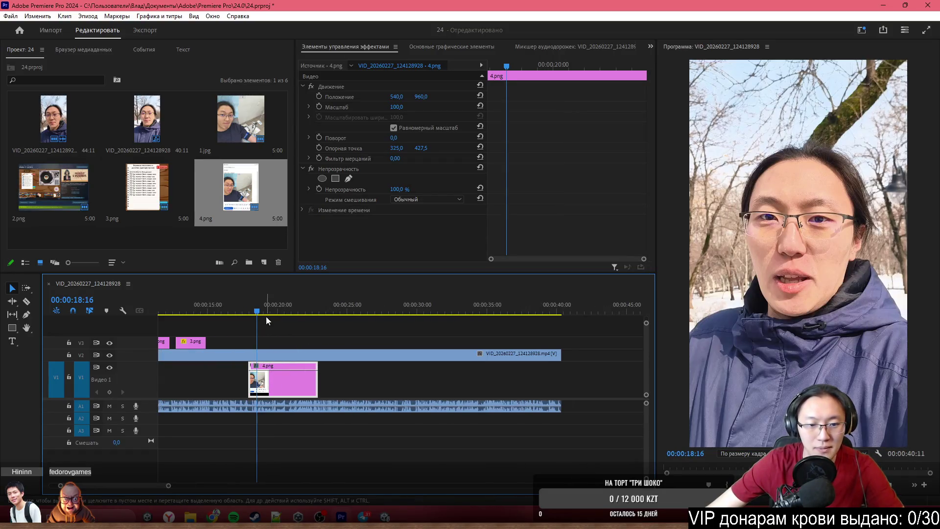
- Align the 4.png clip's start on V1 to the playhead at 00:00:18:02
left_click(211, 305)
key("space")
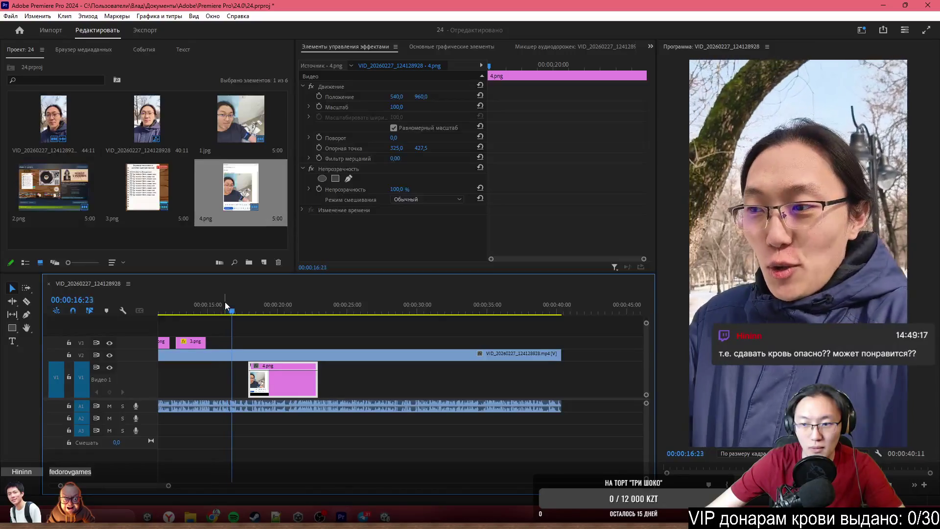
key("space")
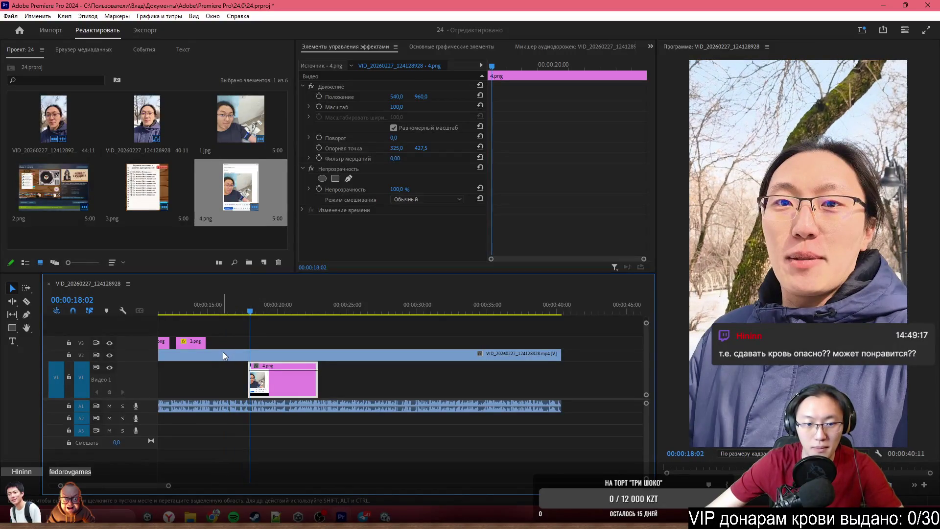
key("=")
key("=")
key("=")
left_click_drag(285, 380, 293, 380)
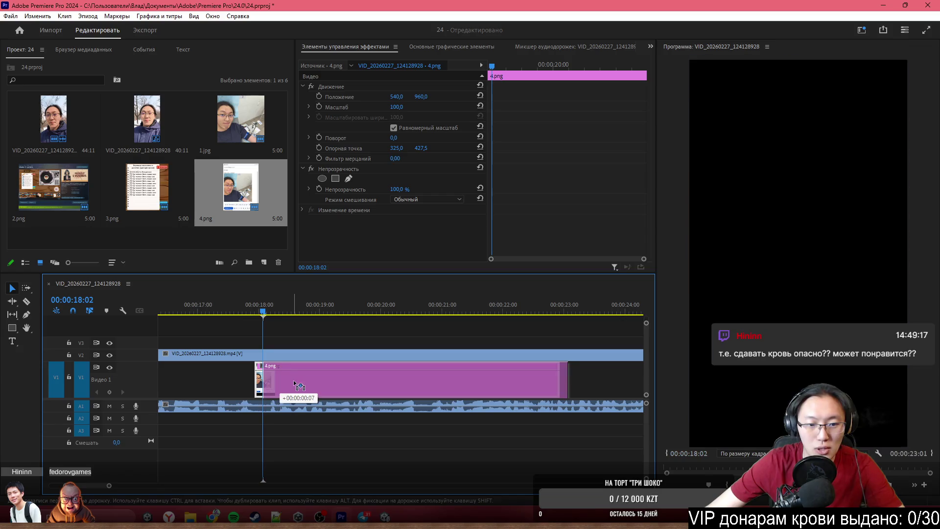
left_click_drag(262, 310, 263, 312)
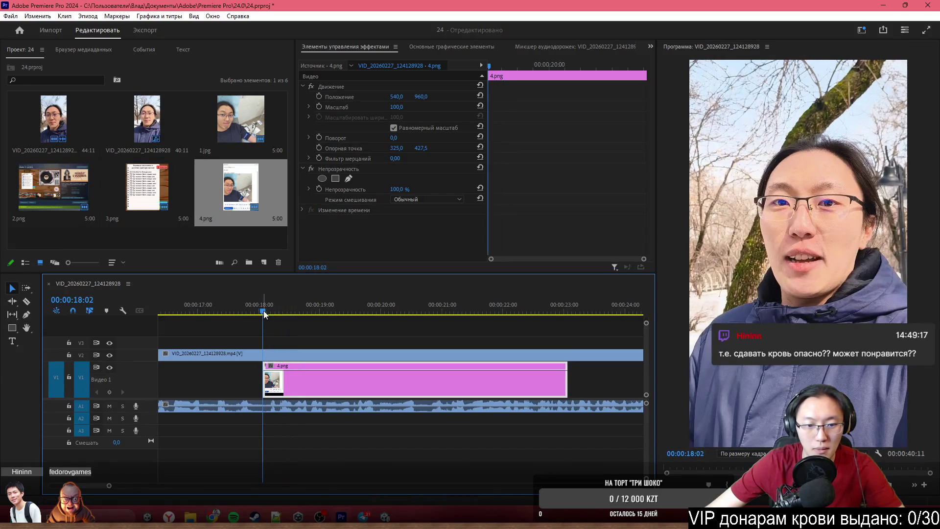
- Set Position and Scale keyframes on 4.png at 18:02, keep Scale at 100, then select the V2 video clip
left_click(399, 96)
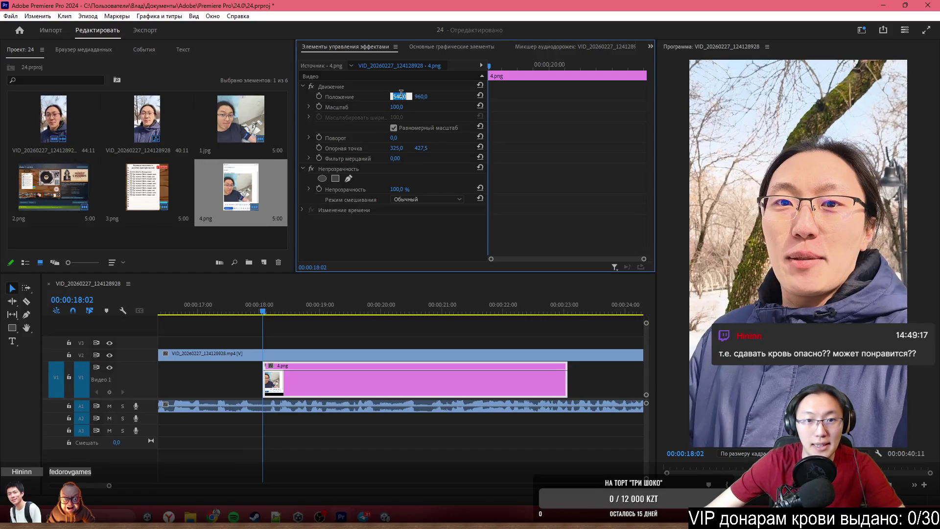
left_click(319, 96)
left_click(319, 107)
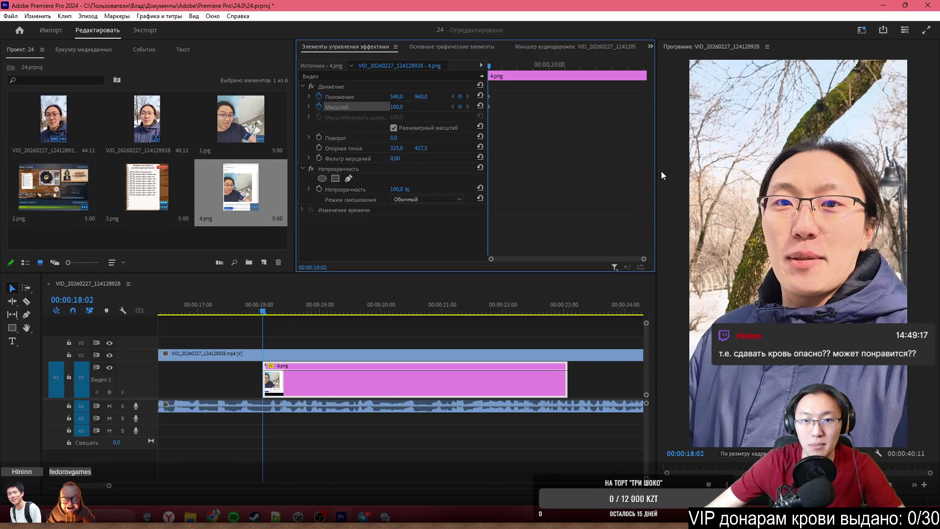
key("Right")
key("Right")
key("Right")
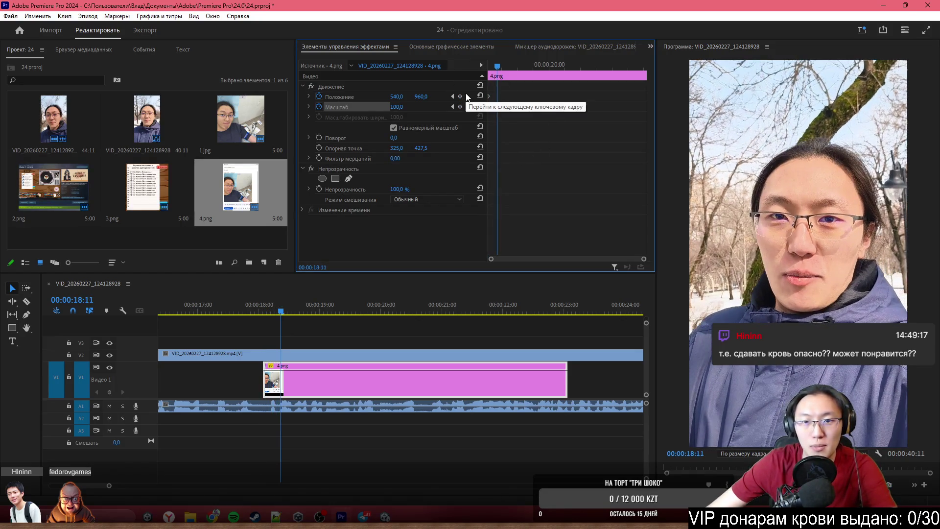
key("Right")
key("Right")
key("Right")
key("Right")
key("Right")
key("Right")
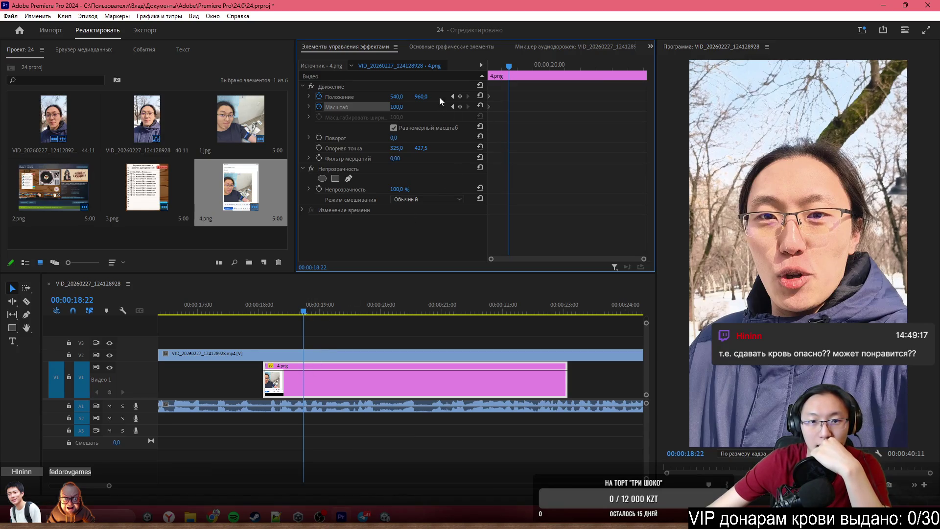
left_click_drag(394, 107, 391, 107)
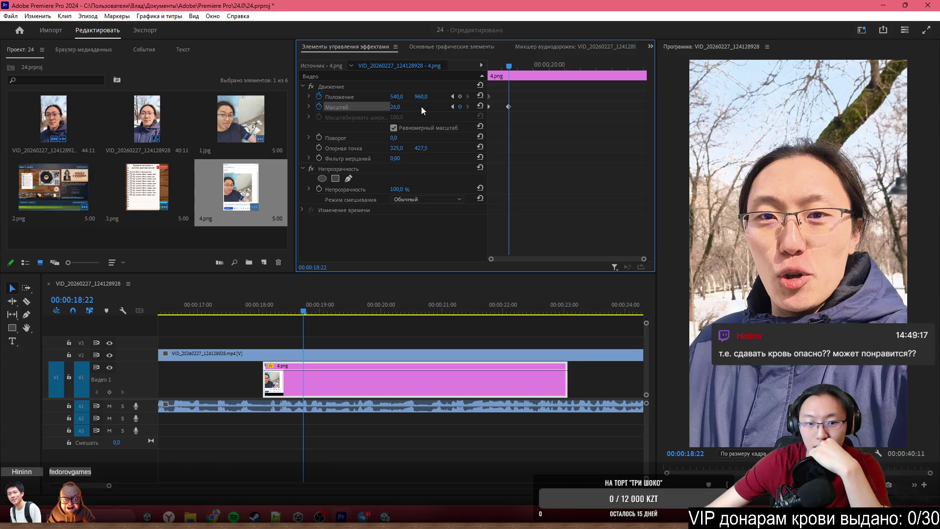
key("ctrl+z")
key("ctrl+z")
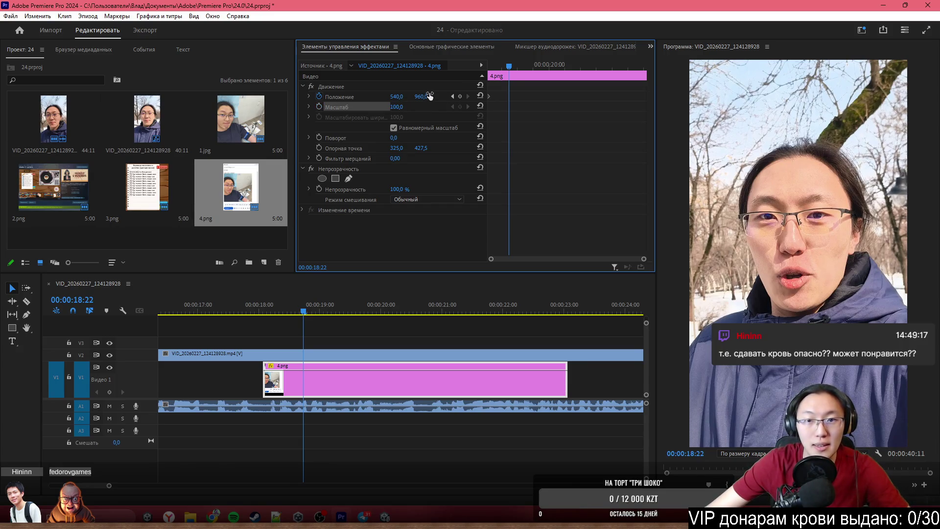
left_click(380, 411)
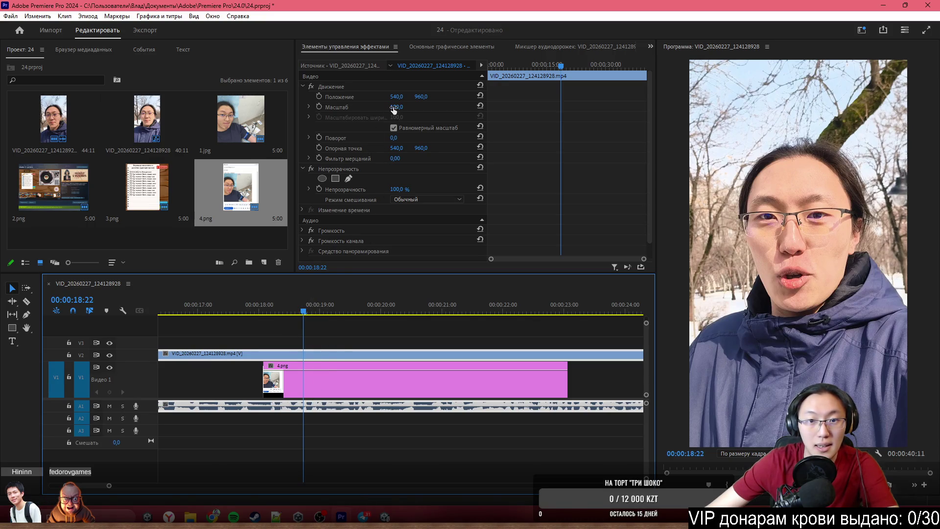
- Keyframe the talking-head video at full frame at 18:02, then shrink it to 42% scale at 18:22
left_click(318, 97)
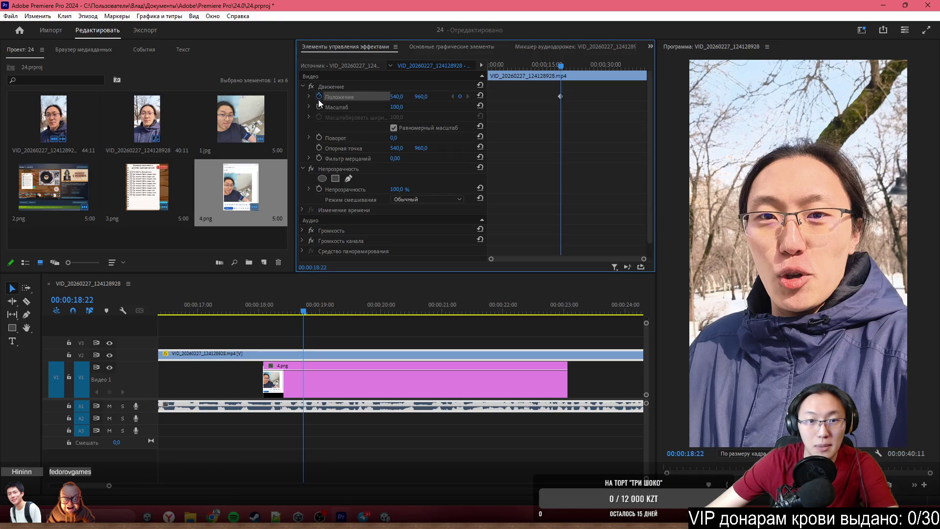
left_click(319, 106)
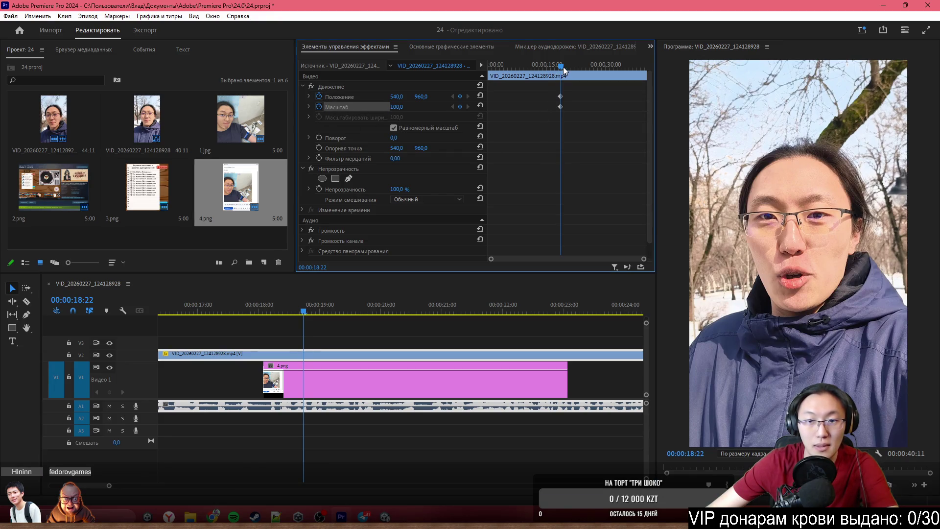
mouse_move(563, 70)
left_mouse_down()
mouse_move(550, 73)
mouse_move(559, 78)
left_mouse_up()
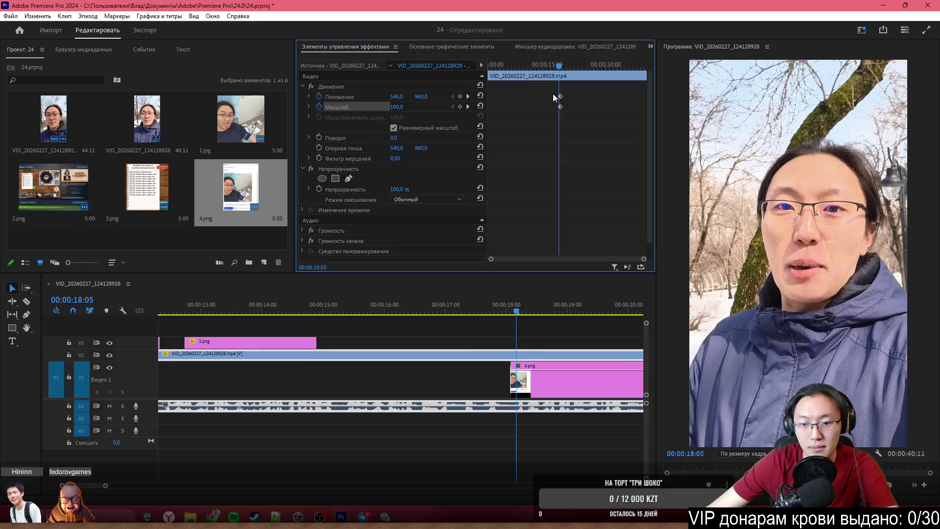
key("Left")
key("Left")
key("Left")
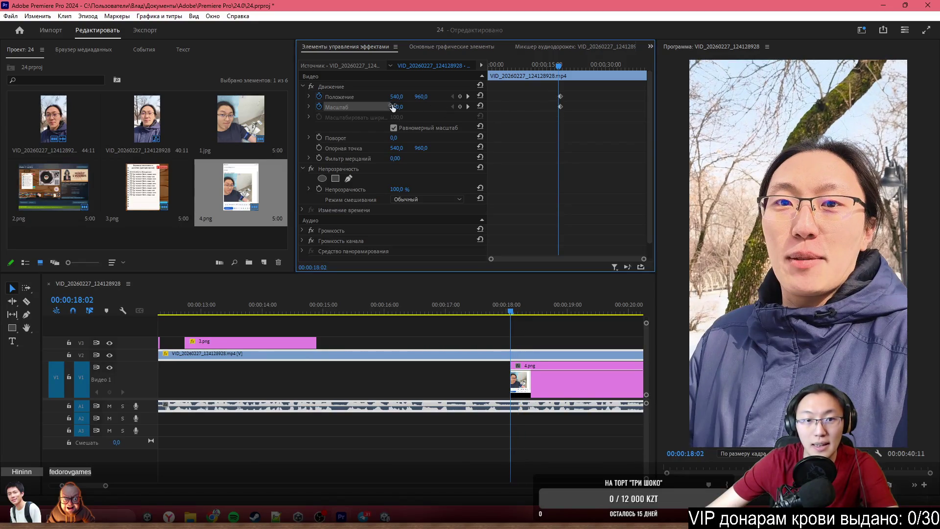
left_click(460, 97)
left_click(460, 106)
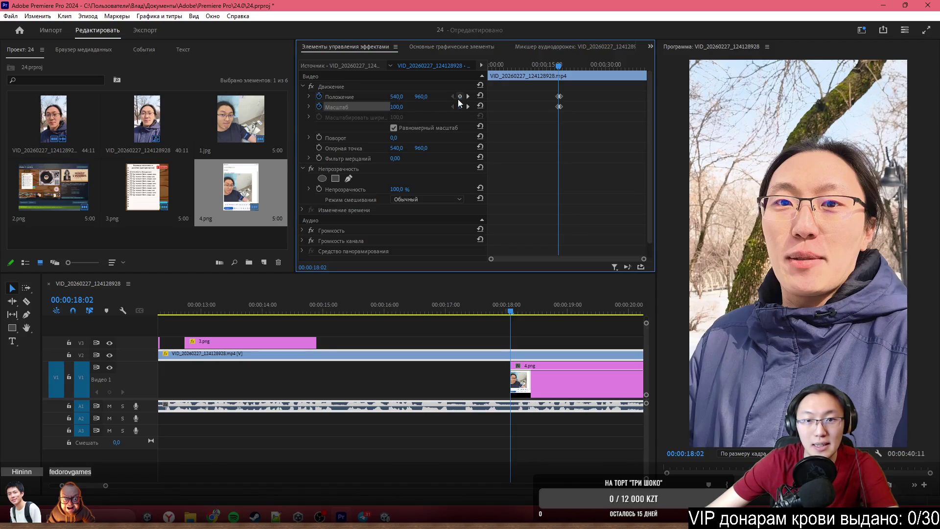
key("space")
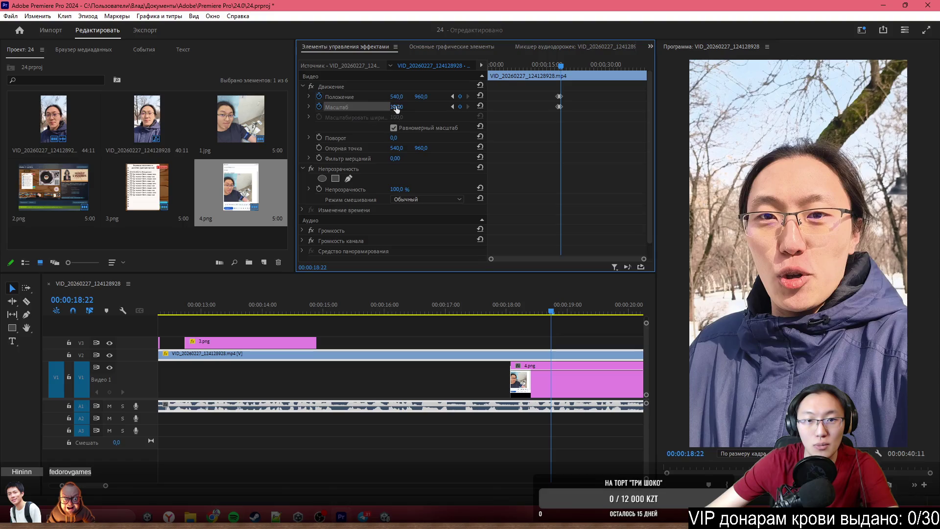
mouse_move(396, 107)
left_mouse_down()
mouse_move(368, 107)
mouse_move(411, 97)
mouse_move(433, 106)
mouse_move(429, 96)
mouse_move(453, 96)
mouse_move(441, 104)
left_mouse_up()
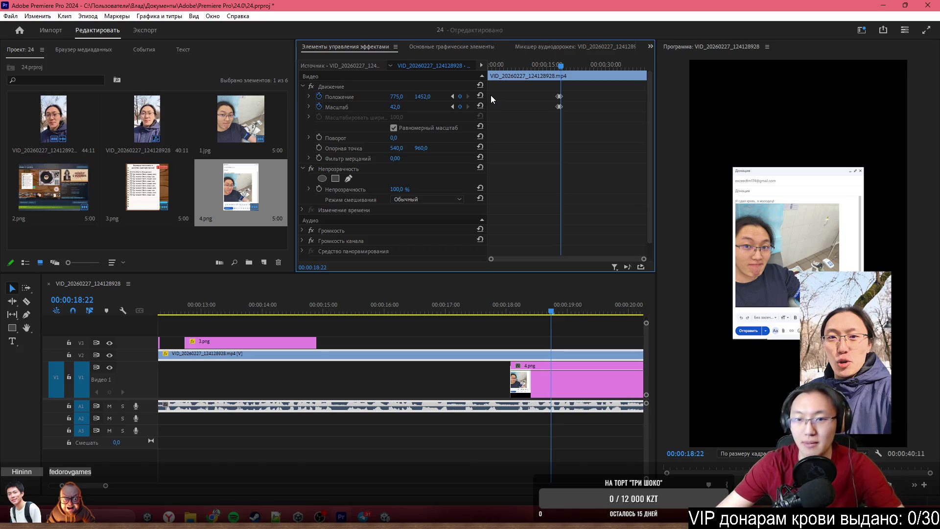
- Enlarge the 4.png screenshot to about 147% and raise it to 540/690.6 behind the small video
left_click(715, 253)
left_click(806, 219)
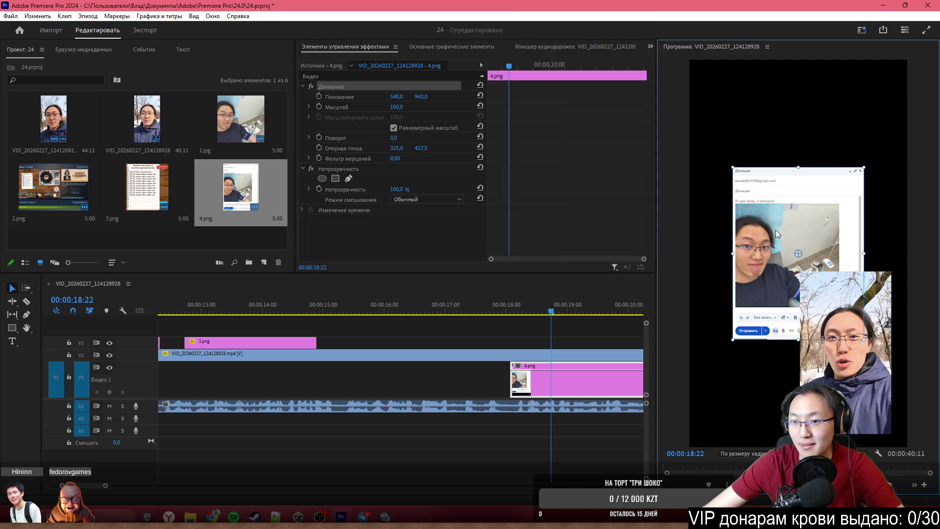
left_click_drag(717, 136, 707, 113)
left_click_drag(747, 179, 747, 130)
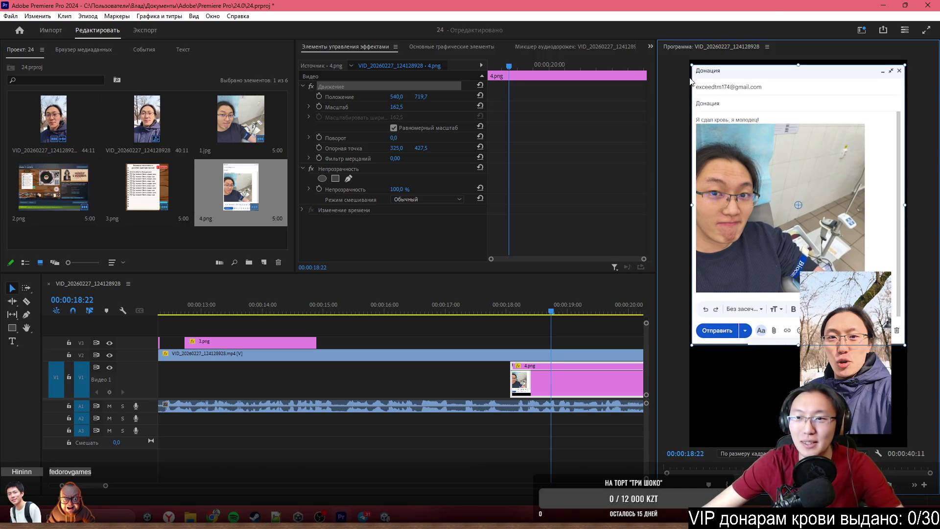
left_click_drag(691, 66, 702, 78)
mouse_move(767, 229)
left_mouse_down()
mouse_move(772, 239)
mouse_move(766, 234)
left_mouse_up()
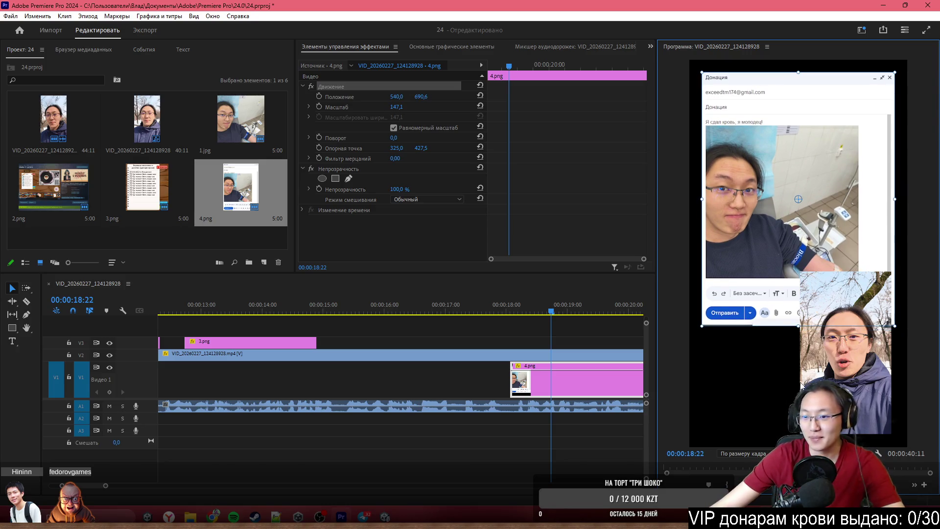
left_click(841, 373)
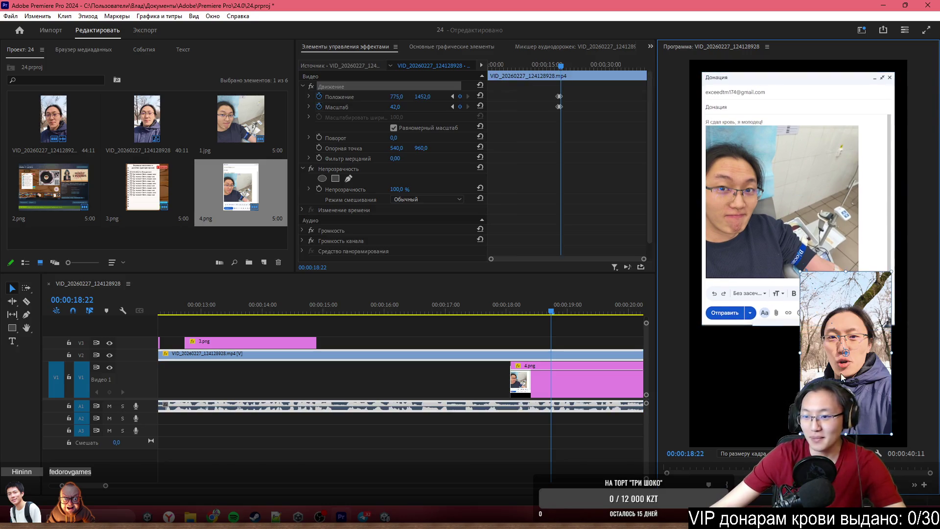
- Replay the shrink animation and park the playhead at 22:06
left_click(492, 308)
key("space")
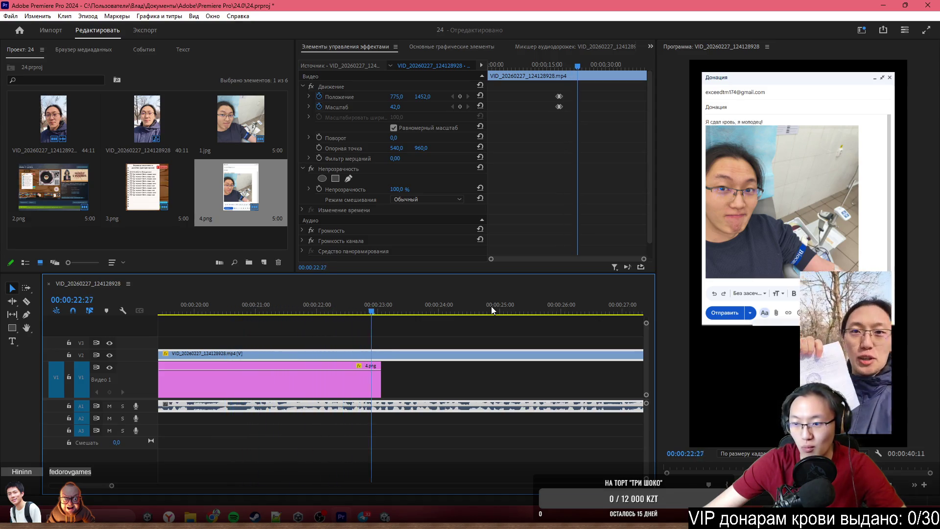
left_click(361, 312)
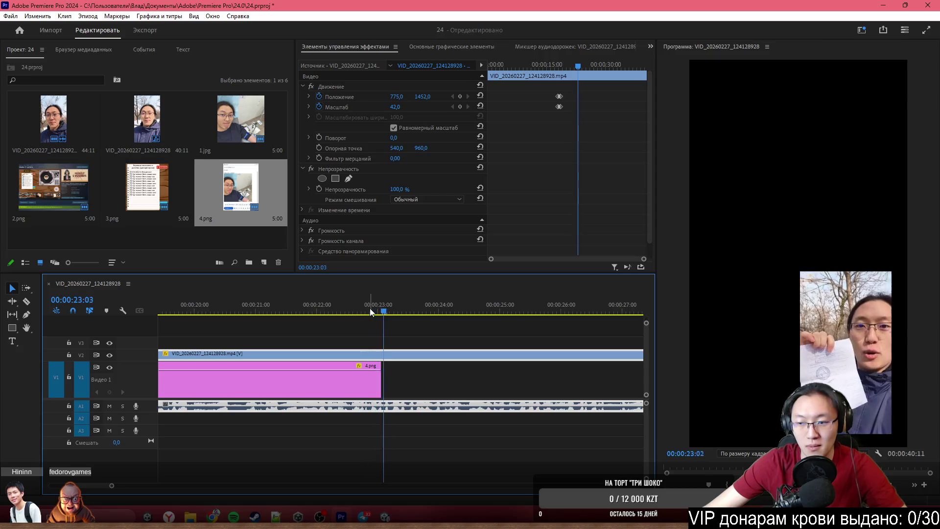
left_click_drag(362, 313, 304, 312)
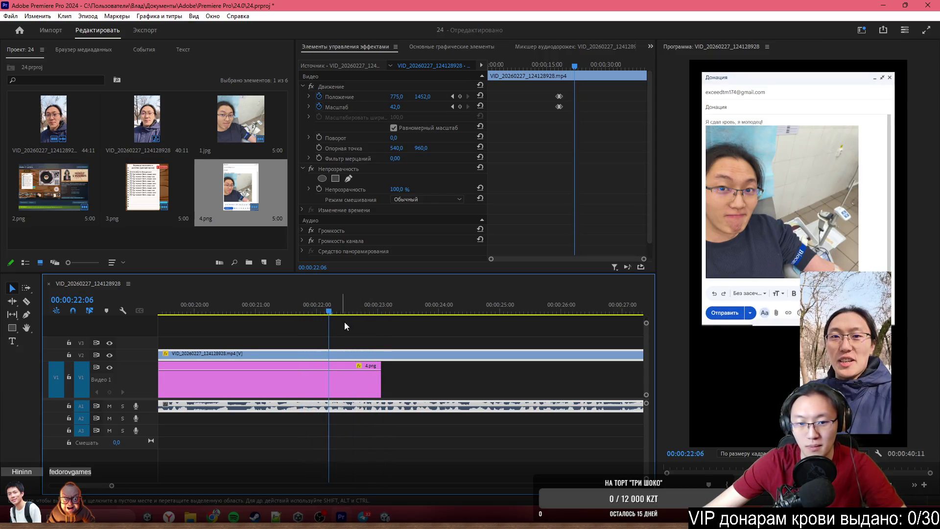
- Keyframe Position and Scale at 22:06, then restore full frame (540/960, scale 100) by 22:26
left_click(461, 97)
left_click(460, 107)
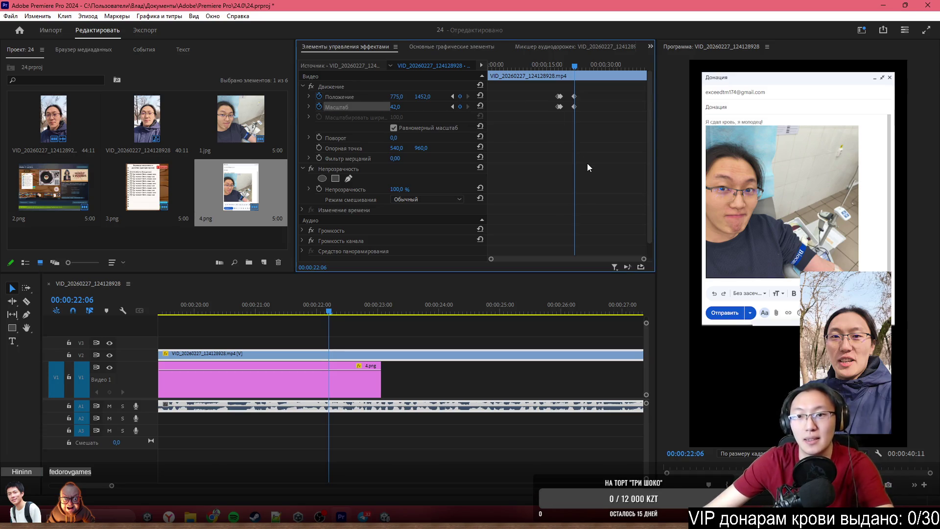
key("Right")
key("Right")
key("Right")
key("Right")
key("Right")
key("Right")
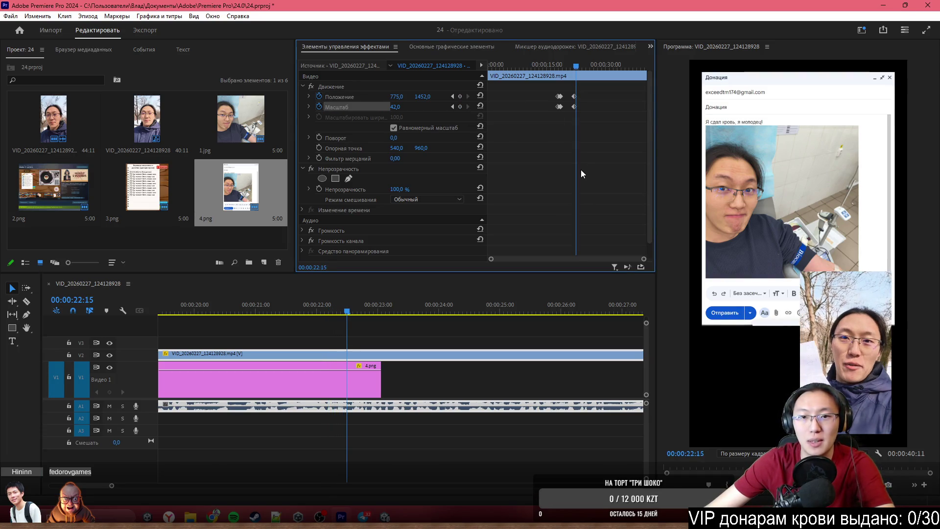
key("Right")
key("Right")
key("Right")
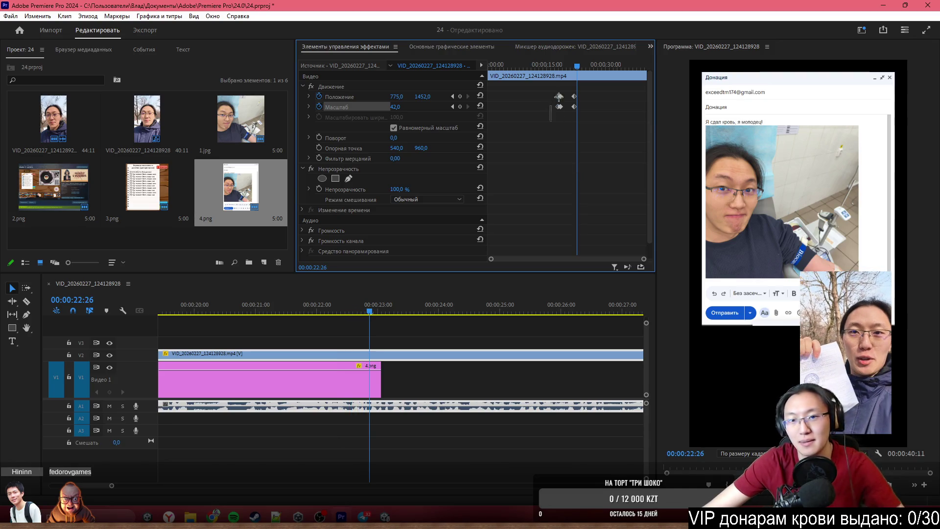
key("ctrl+z")
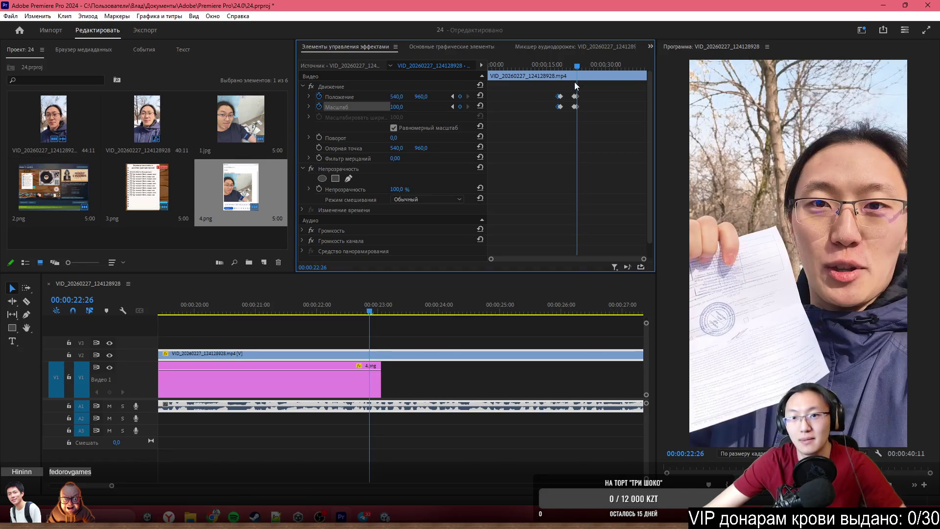
key("j")
key("j")
key("j")
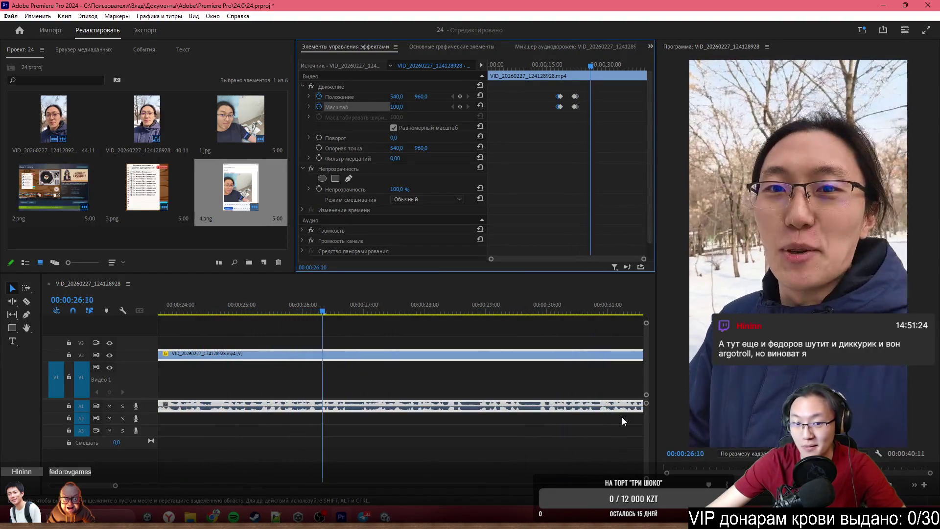
scroll(438, 397, "down", 5, "alt")
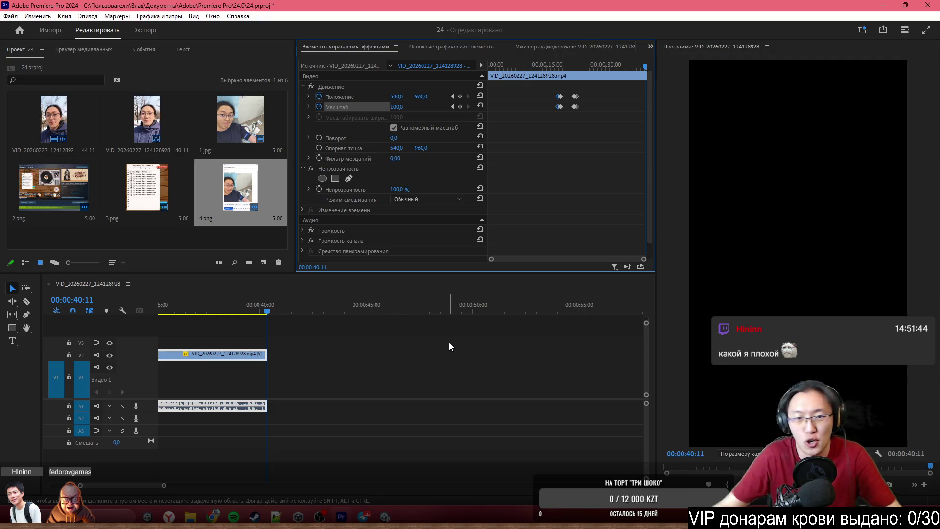
- Zoom out the timeline, replay the sequence from the start, and stop at 24:17
key("minus")
key("minus")
key("minus")
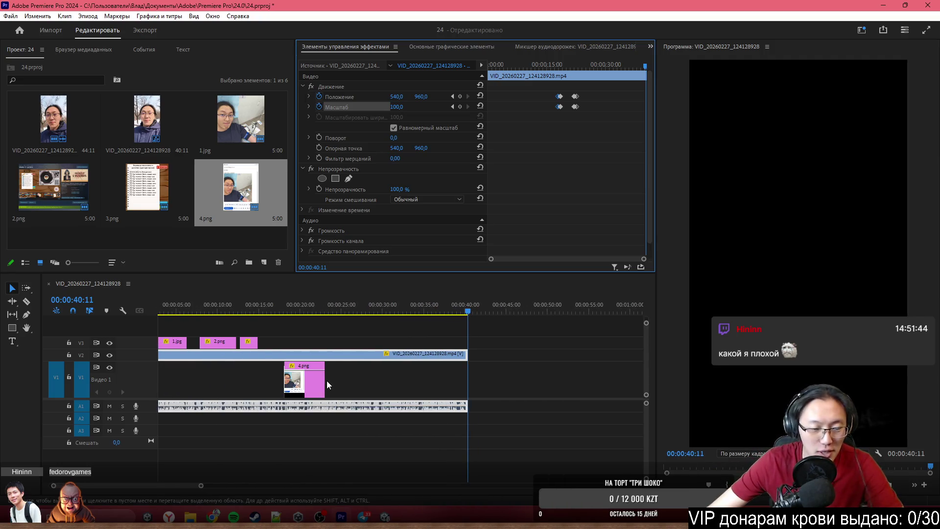
key("minus")
key("minus")
key("minus")
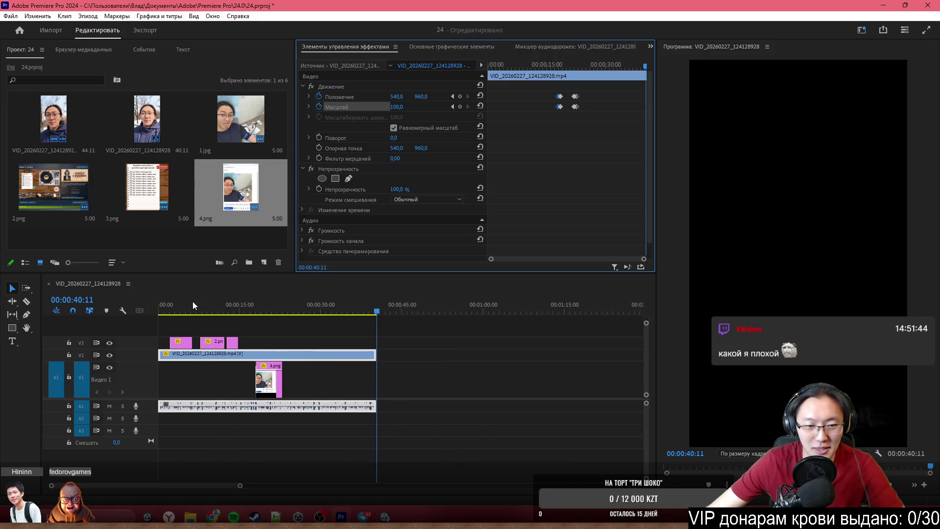
left_click_drag(182, 304, 133, 302)
key("space")
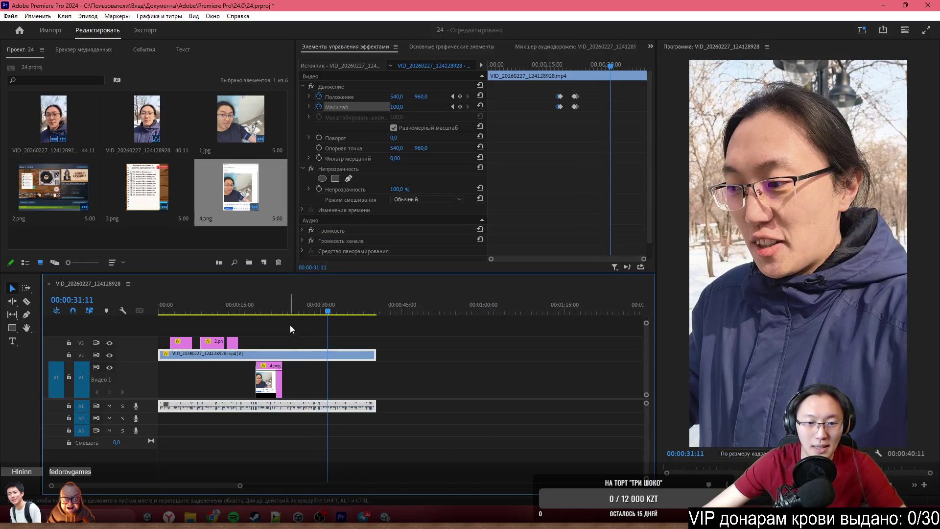
left_click(289, 305)
left_click(273, 305)
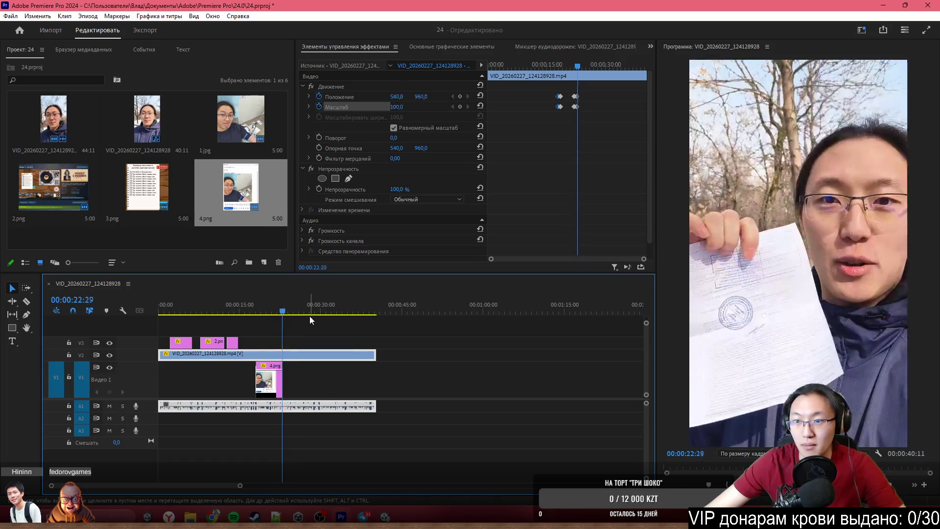
key("space")
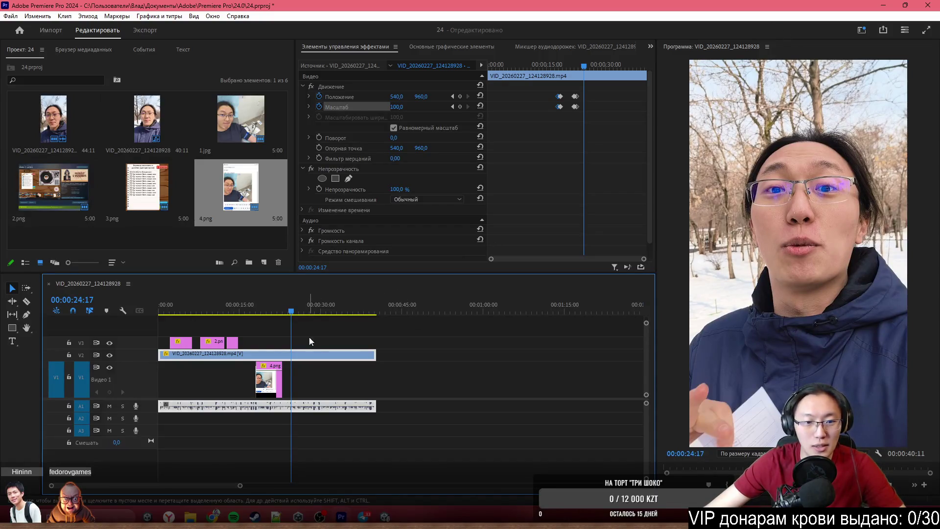
- Draw a text box across the top of the frame and type the e-mail address
key("t")
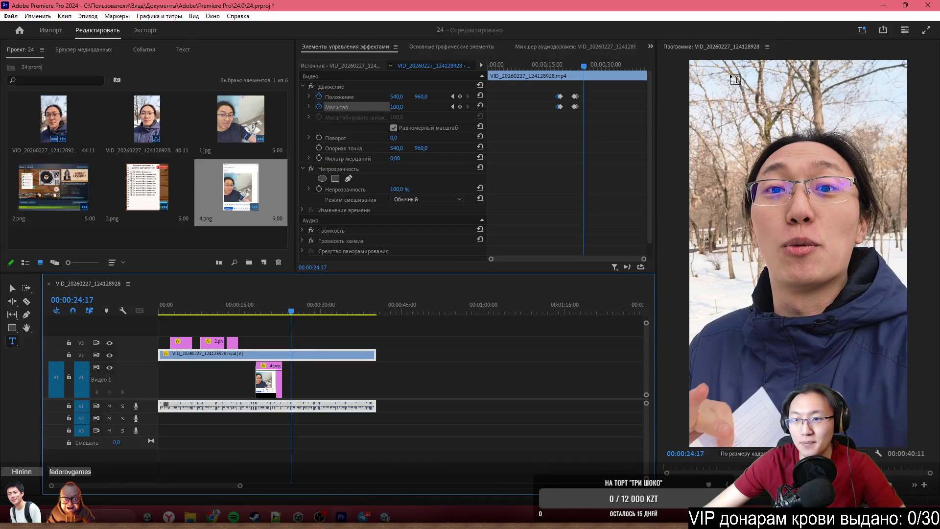
mouse_move(719, 72)
left_mouse_down()
mouse_move(874, 125)
mouse_move(897, 112)
mouse_move(884, 107)
left_mouse_up()
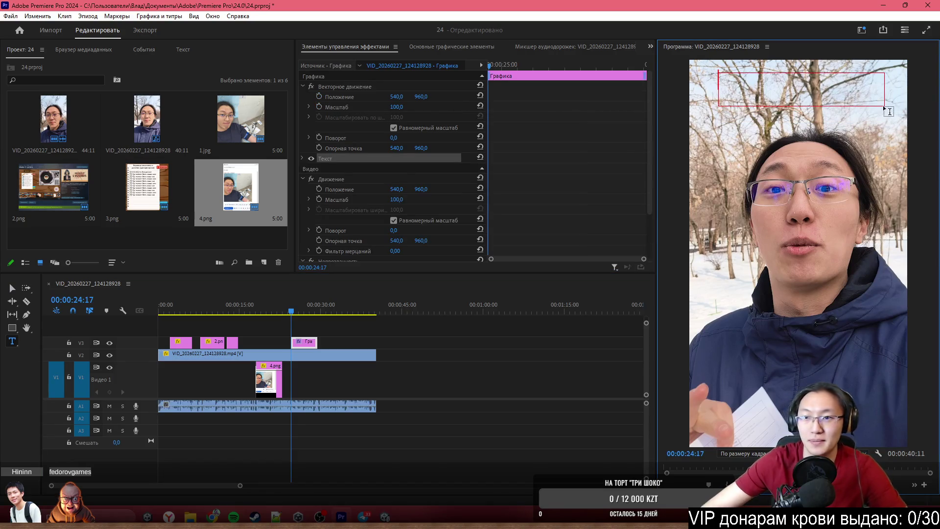
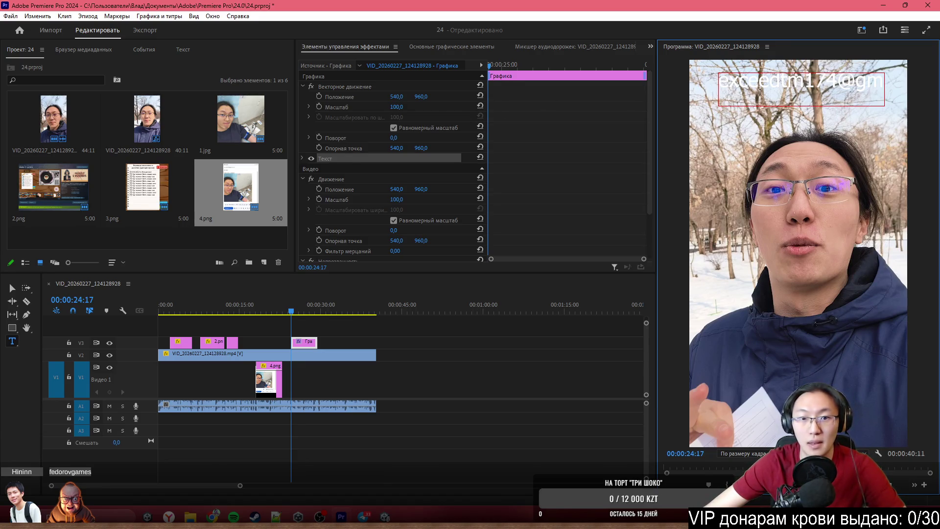
- Select the new e-mail text graphic clip on V3
scroll(358, 184, "down", 2)
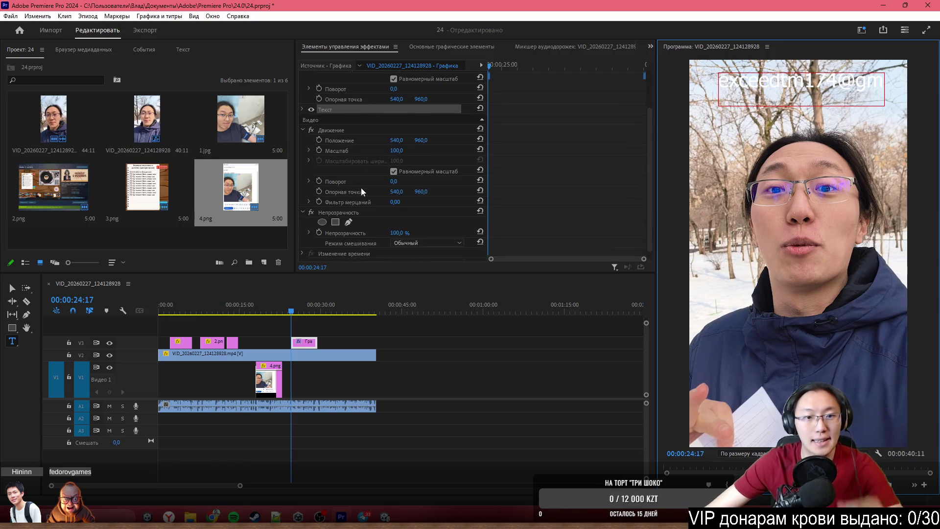
scroll(355, 228, "down", 2)
scroll(352, 226, "up", 3)
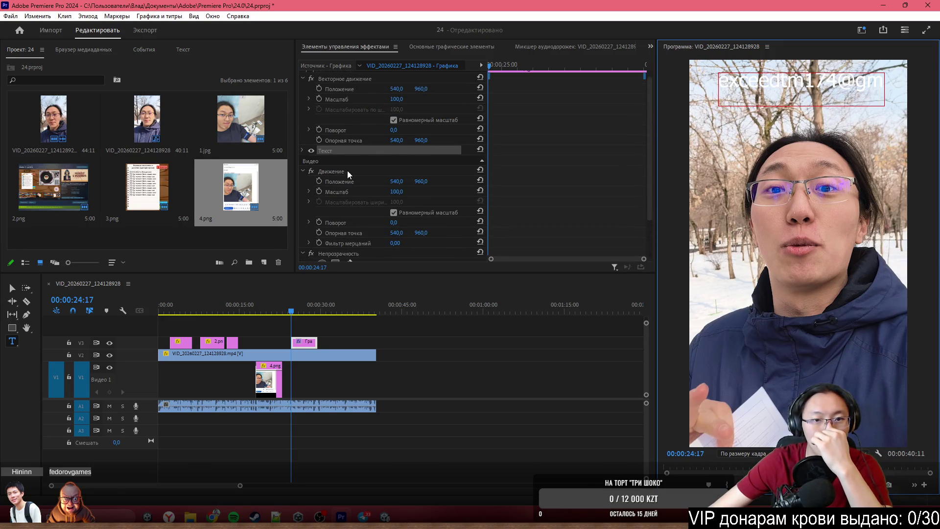
scroll(339, 160, "down", 2)
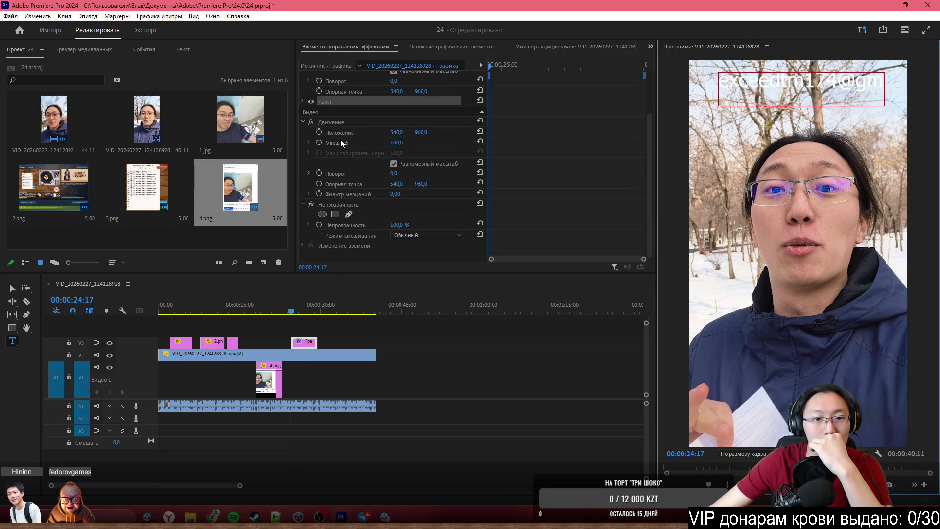
left_click(306, 342)
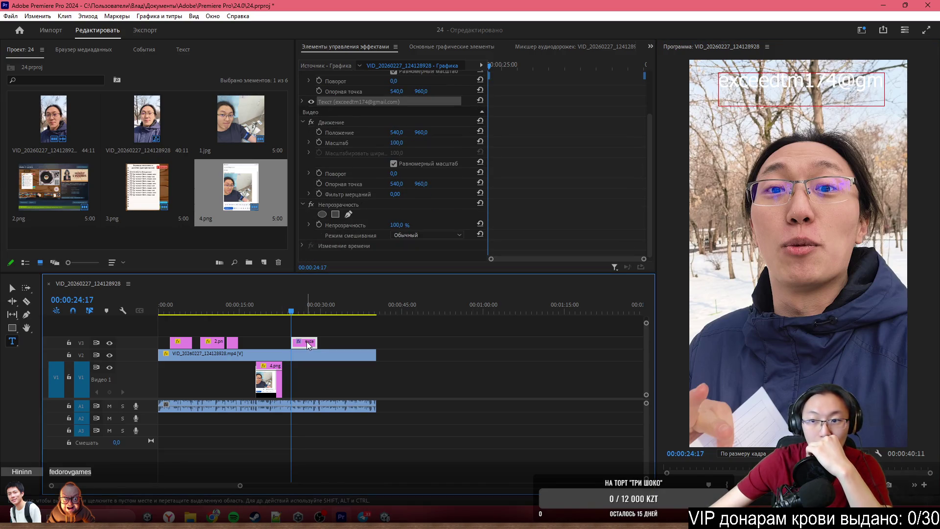
scroll(408, 199, "up", 2)
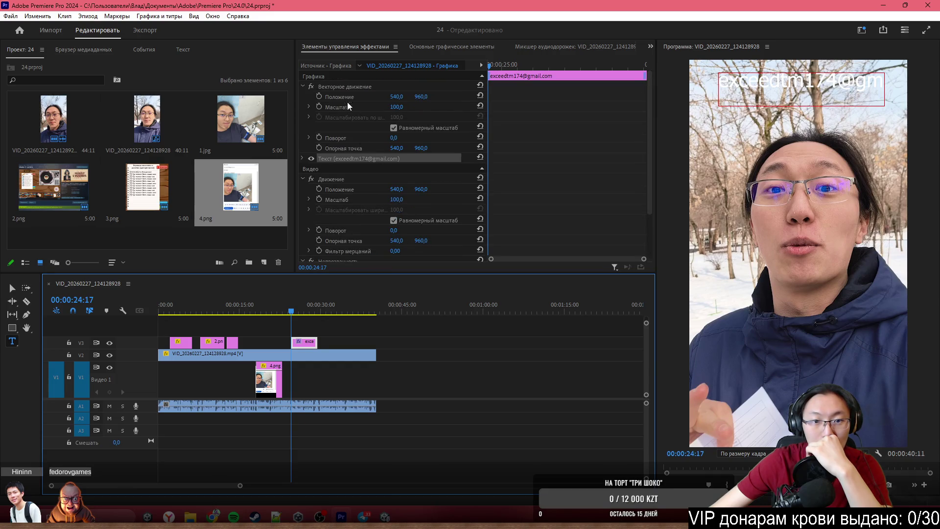
scroll(343, 220, "down", 2)
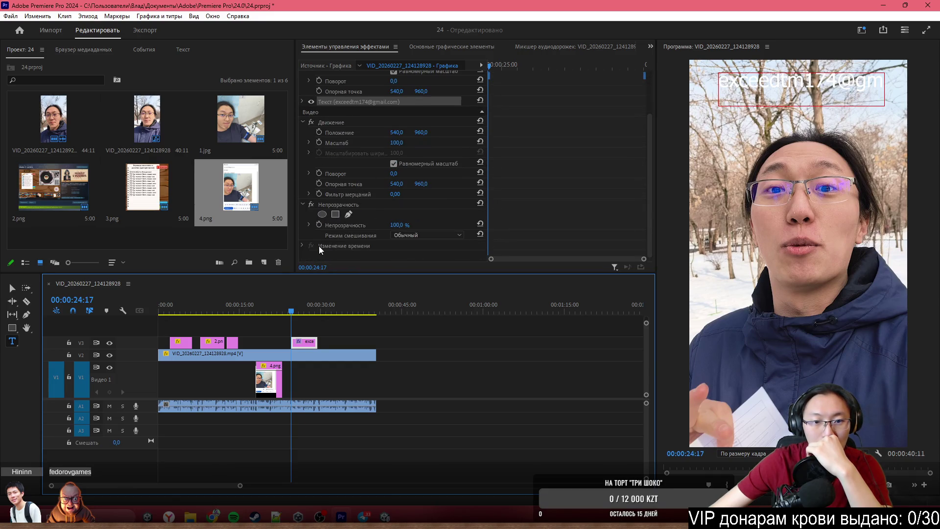
- Enlarge the e-mail title's text to size 100 and try Shantell Sans from the font list
scroll(316, 134, "up", 1)
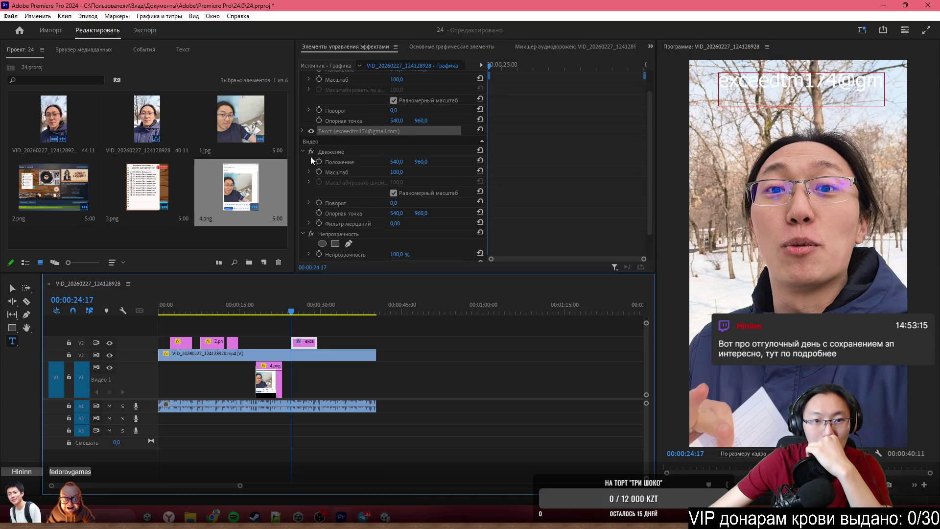
scroll(311, 156, "up", 1)
left_click(302, 150)
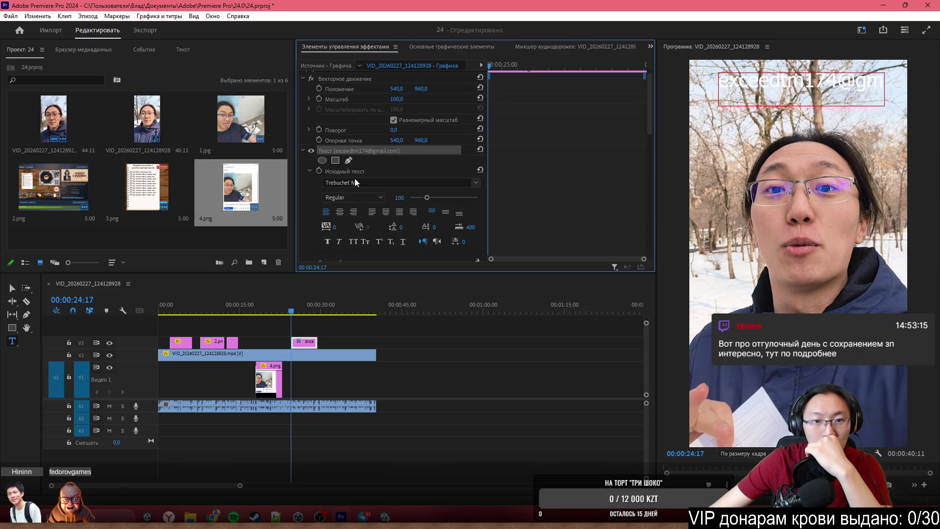
left_click_drag(400, 197, 416, 196)
left_click(474, 185)
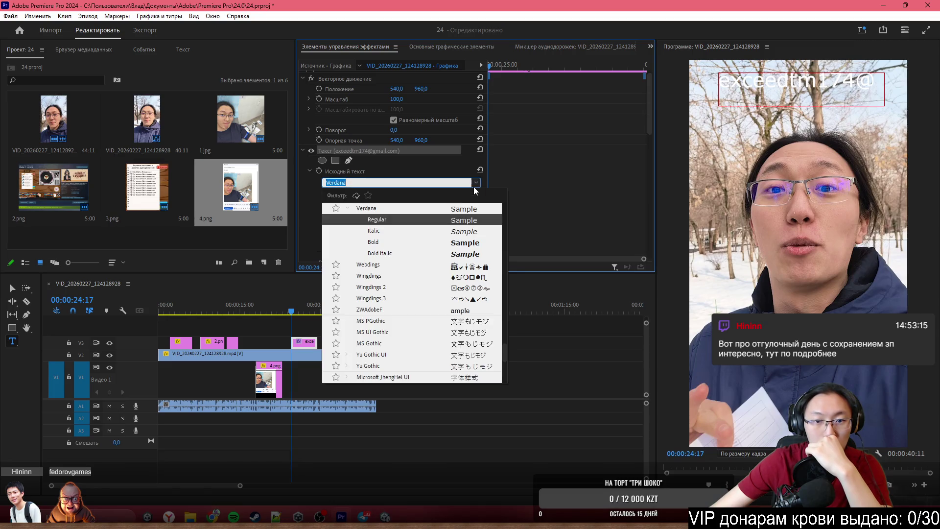
scroll(420, 252, "up", 3)
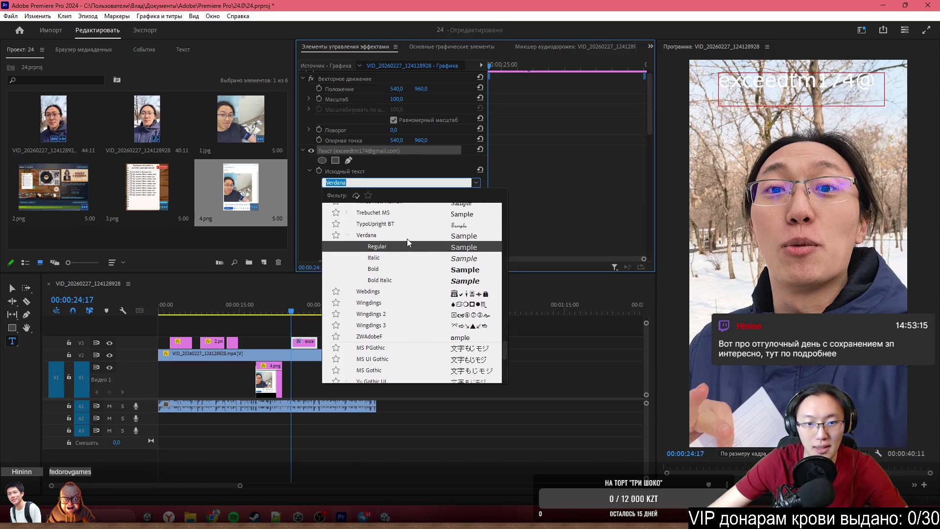
left_click_drag(505, 343, 510, 205)
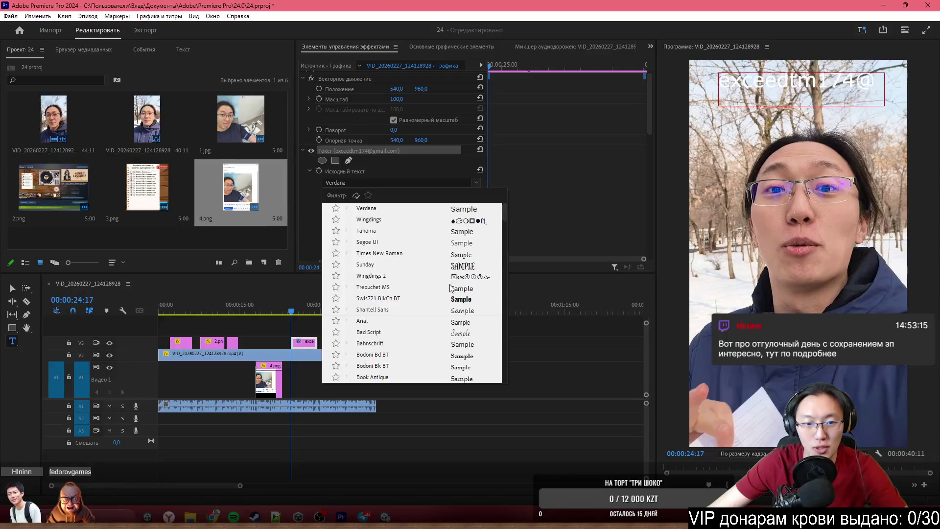
double_click(394, 311)
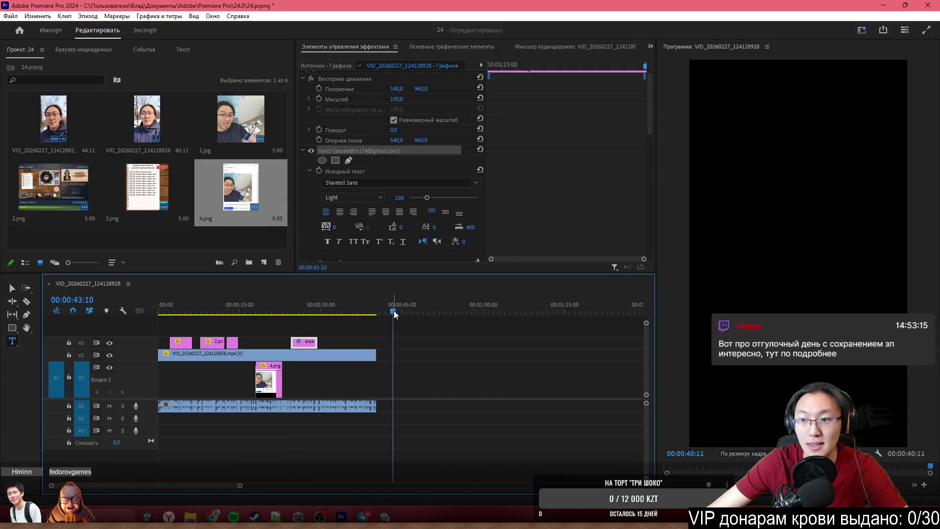
left_click(303, 310)
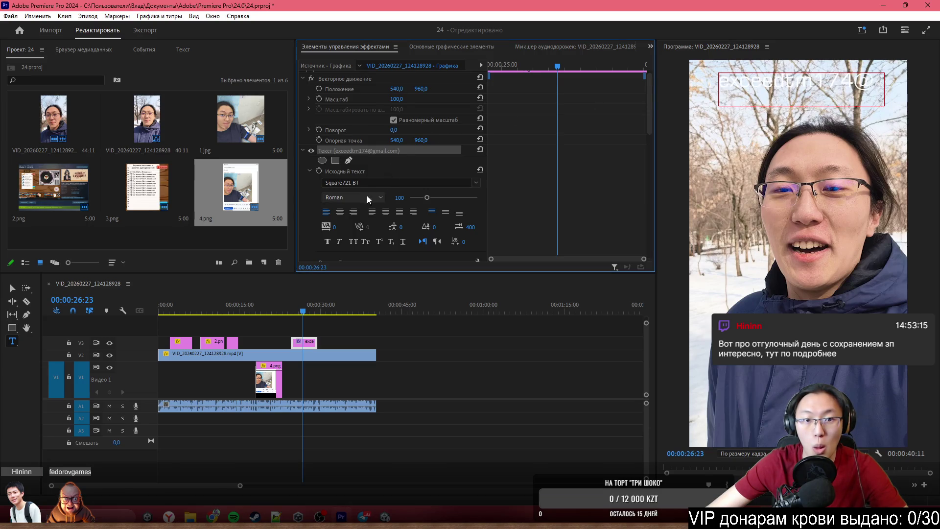
- Shrink the title text from 124 to 73, then add and remove a rectangle mask
scroll(374, 184, "up", 5)
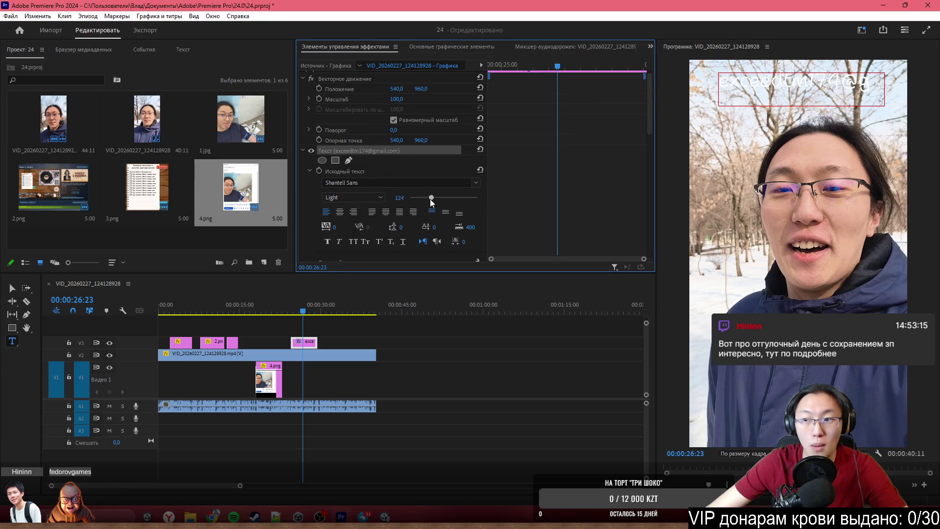
left_click_drag(431, 200, 423, 200)
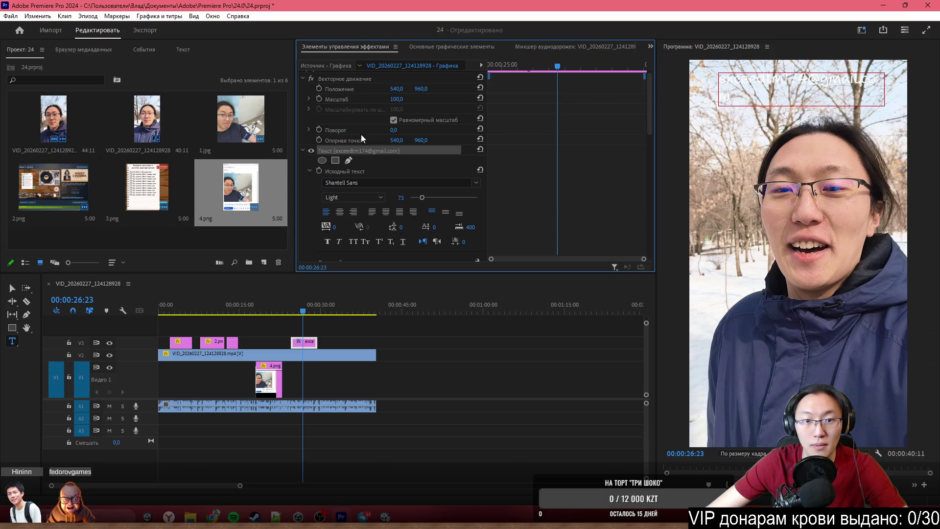
left_click(333, 162)
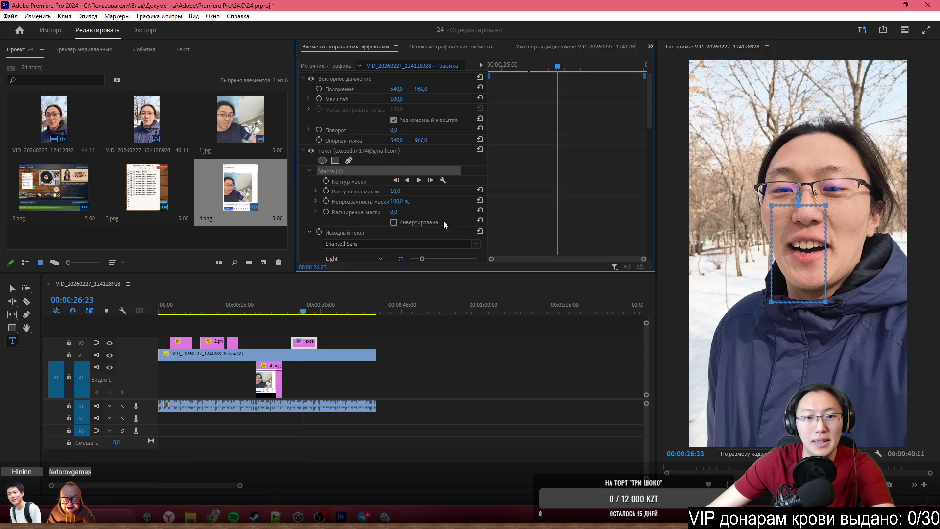
key("Delete")
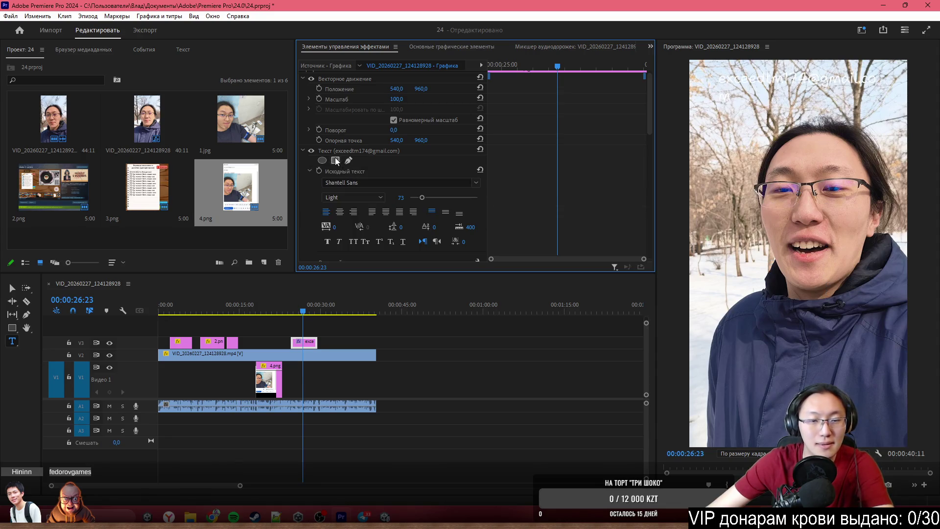
- Turn on a dark background box behind the title at 91% opacity with extra padding
scroll(393, 213, "down", 1)
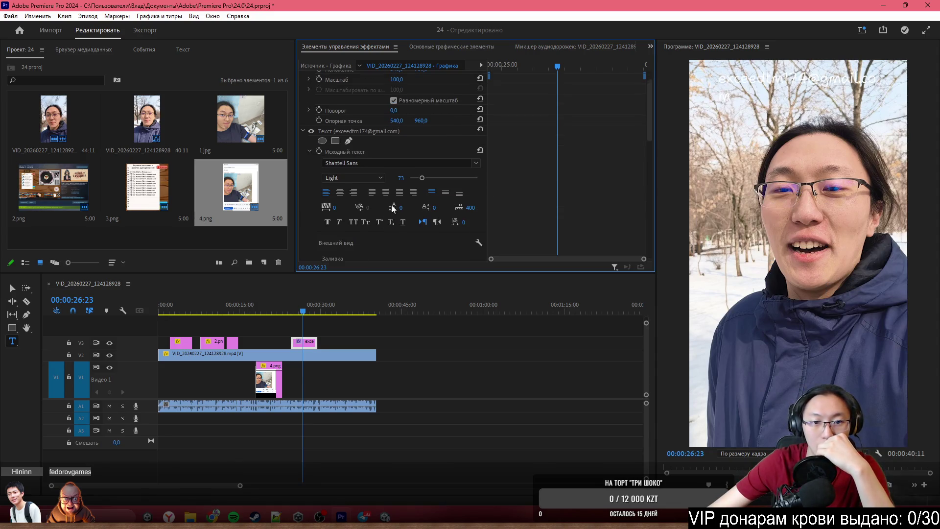
scroll(392, 204, "down", 1)
scroll(422, 198, "down", 6)
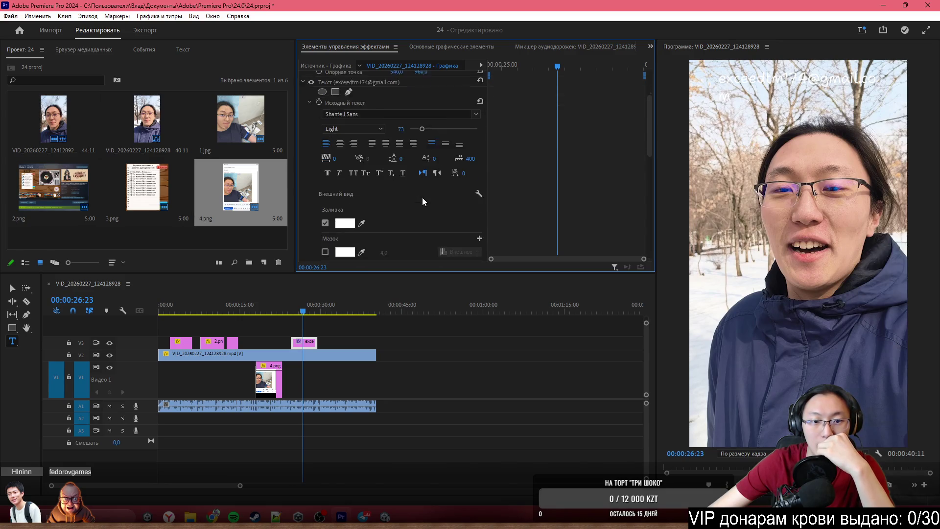
left_click(325, 173)
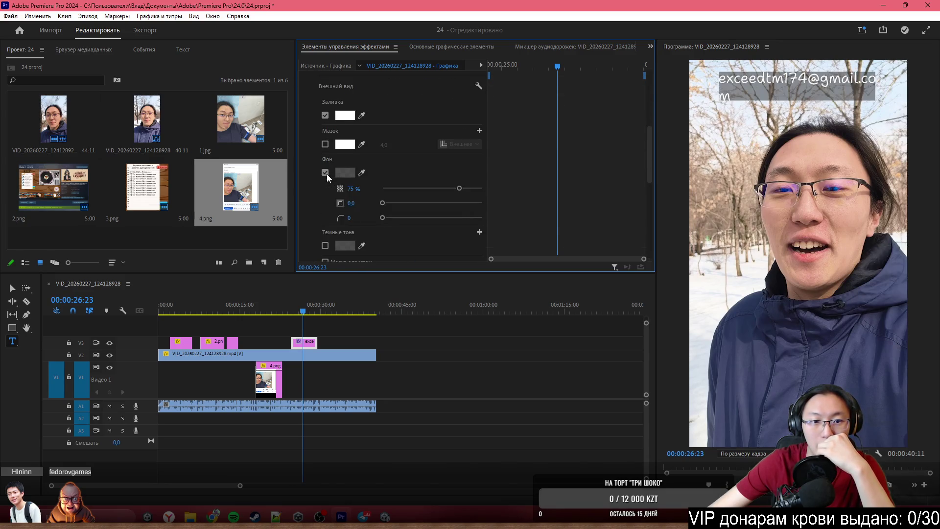
left_click_drag(467, 190, 474, 193)
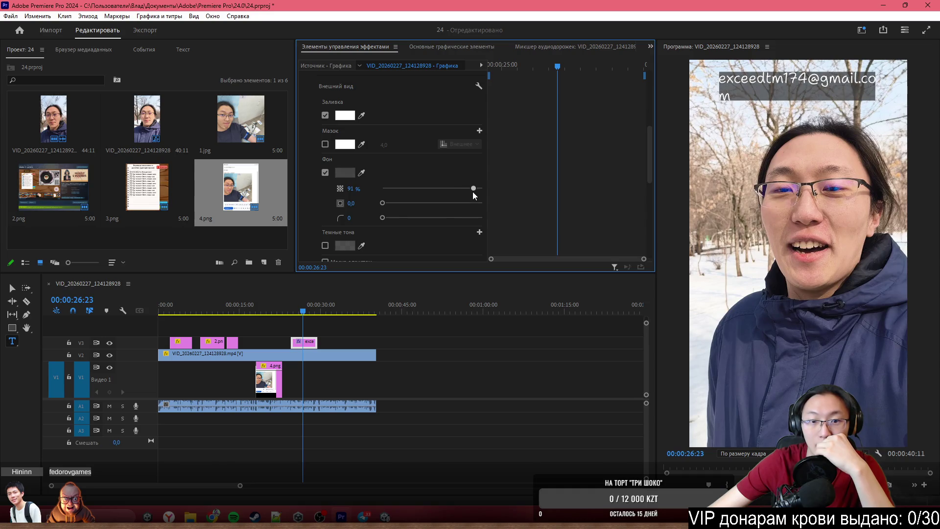
left_click_drag(384, 202, 408, 202)
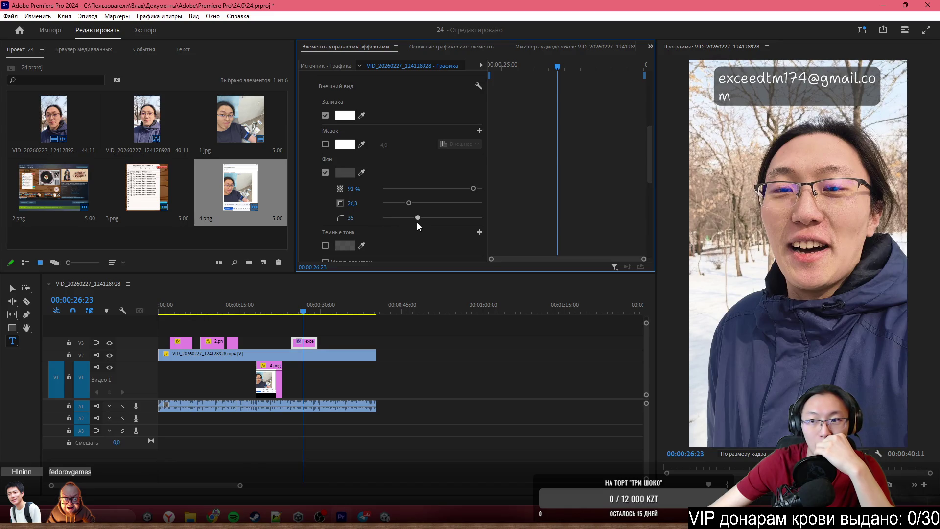
- Set the title's font size to 71 so it fits one line, and move it lower
scroll(438, 149, "up", 4)
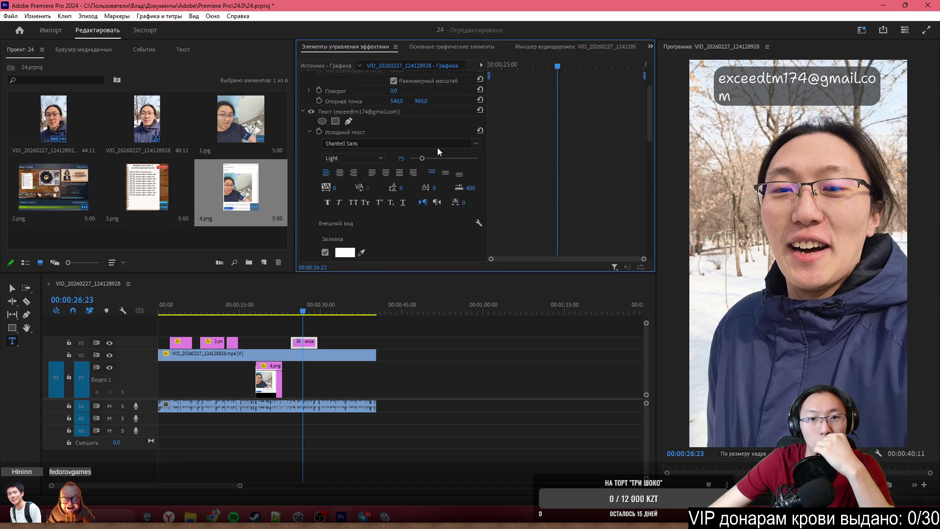
left_click(399, 159)
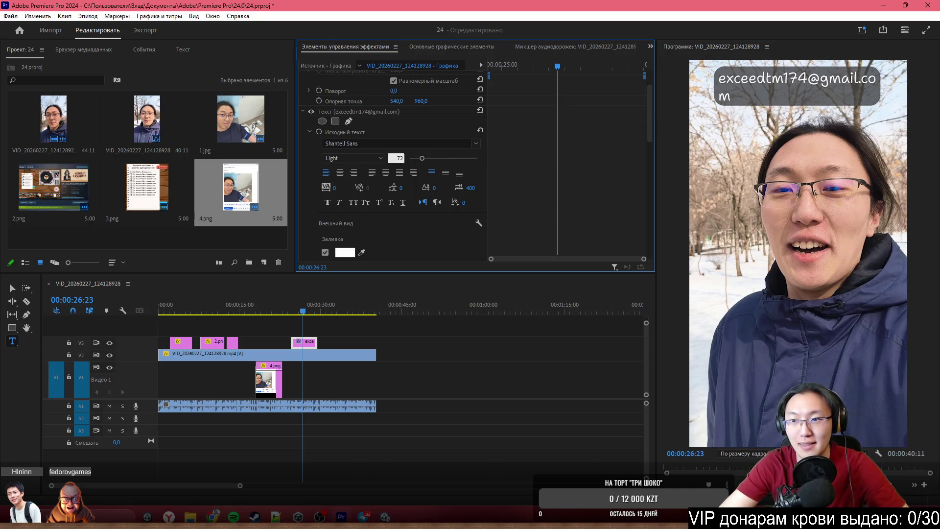
type("71")
key("Return")
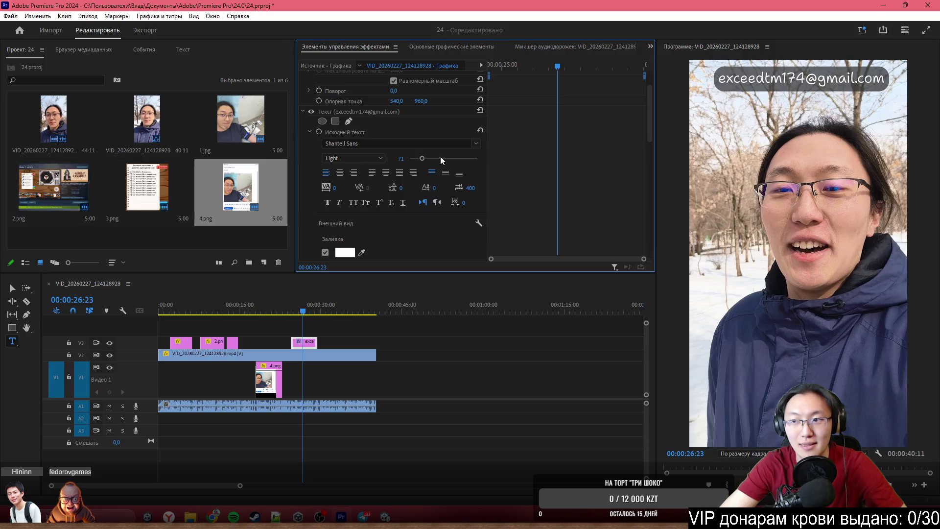
scroll(378, 136, "up", 2)
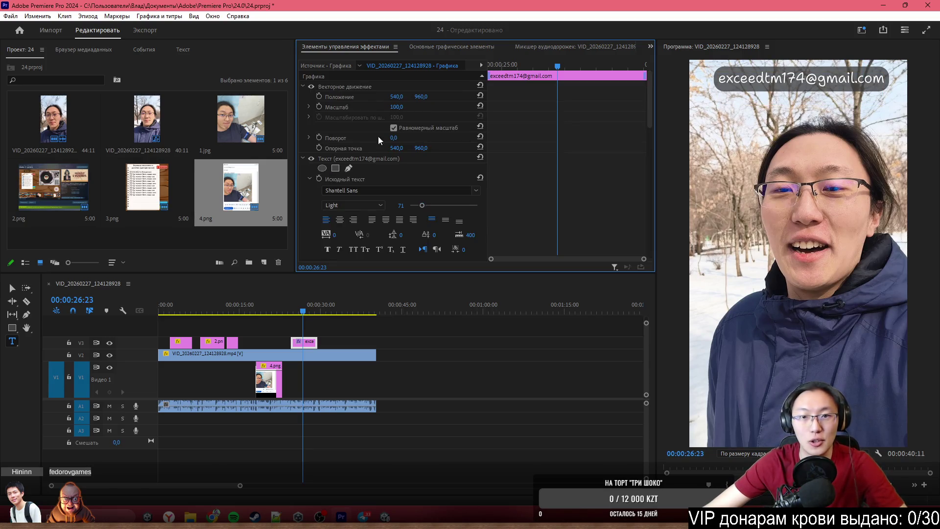
left_click(11, 292)
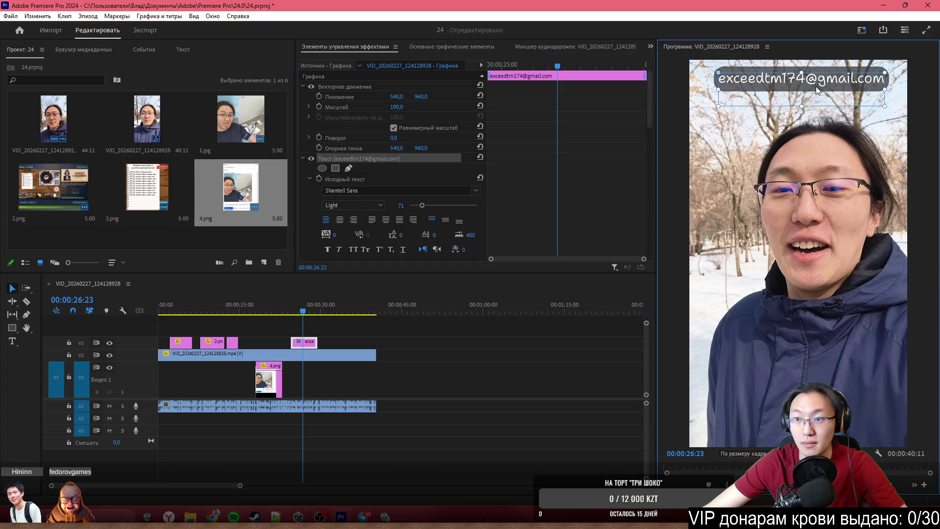
left_click_drag(801, 93, 798, 102)
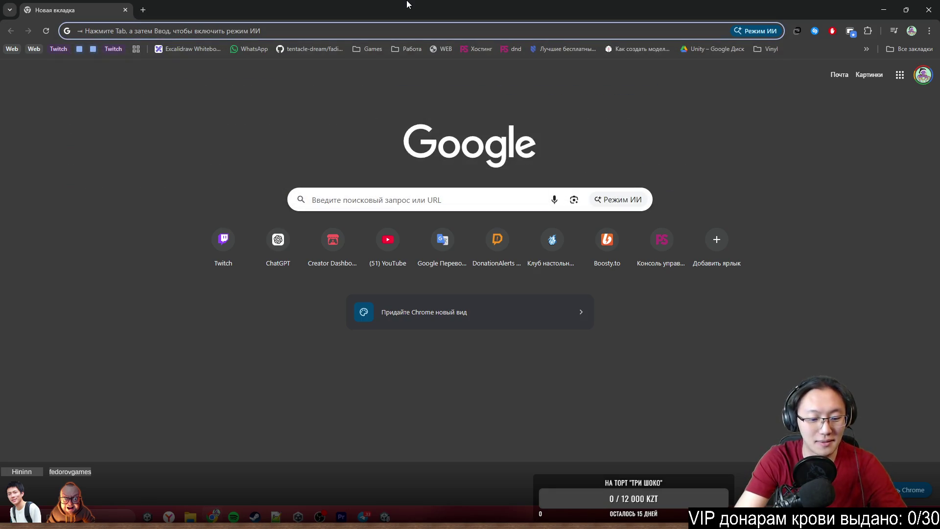
- Search Google for 'яндекс алиса', open the Привет! Это Алиса result, then return to results
type("яндекс алик")
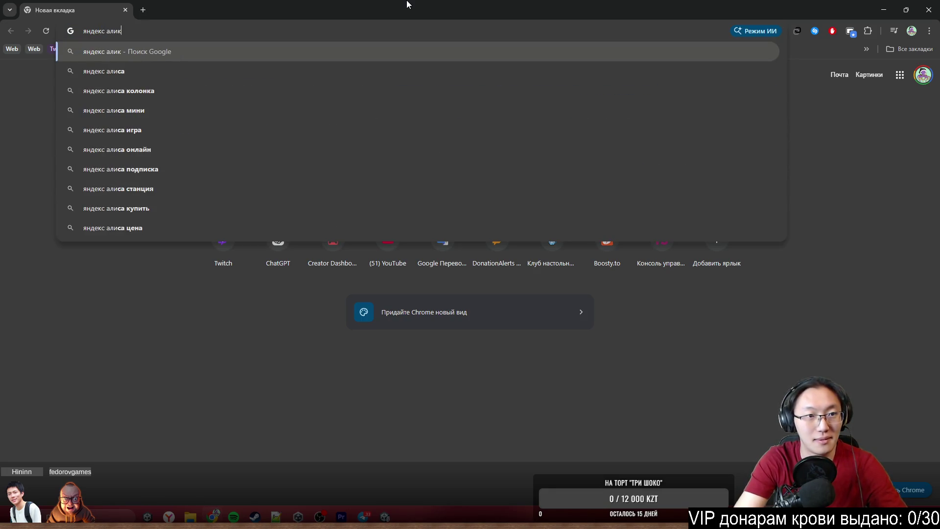
key("BackSpace")
type("са")
key("Return")
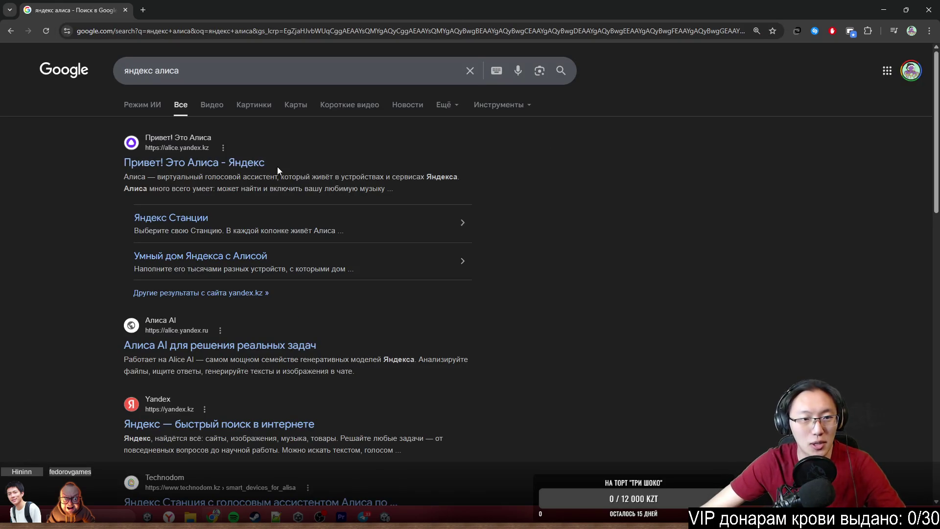
left_click(249, 163)
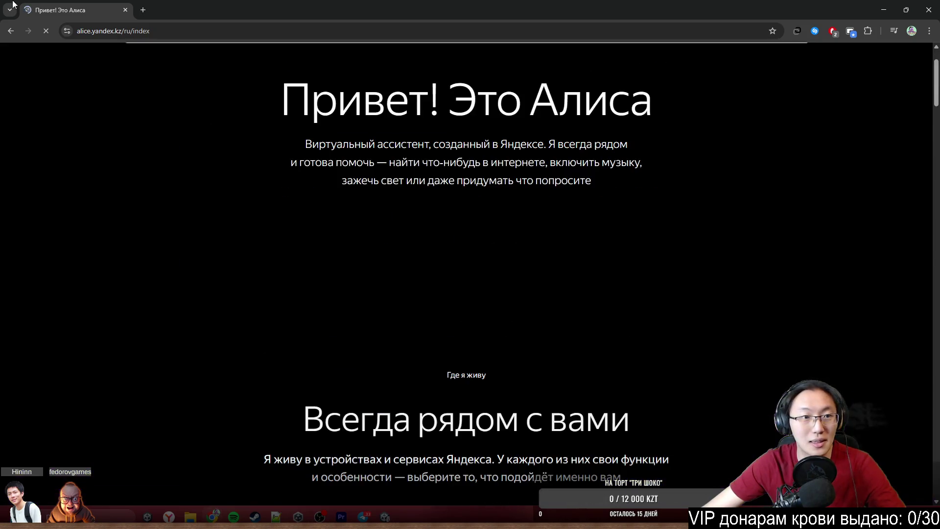
left_click(11, 30)
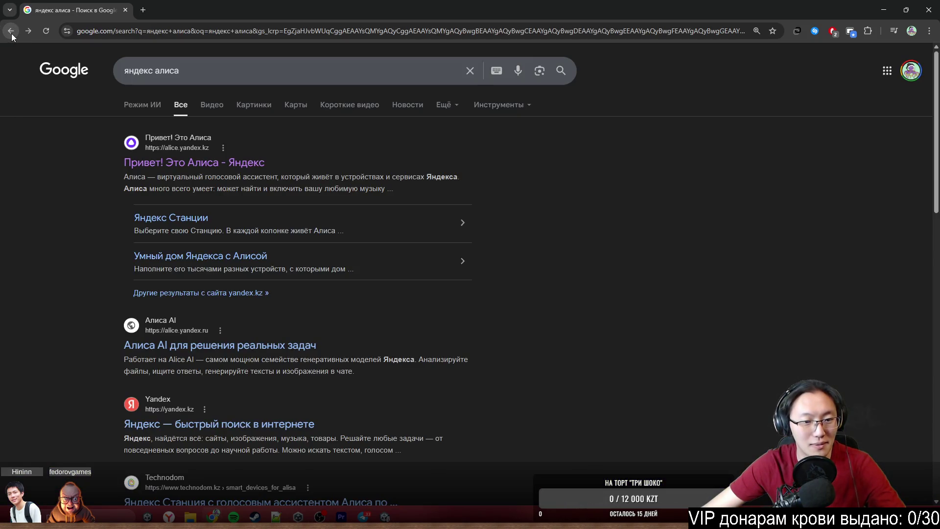
- Open Алиса AI and ask whether Russia, like Kazakhstan, gives blood donors a paid day off
left_click(202, 351)
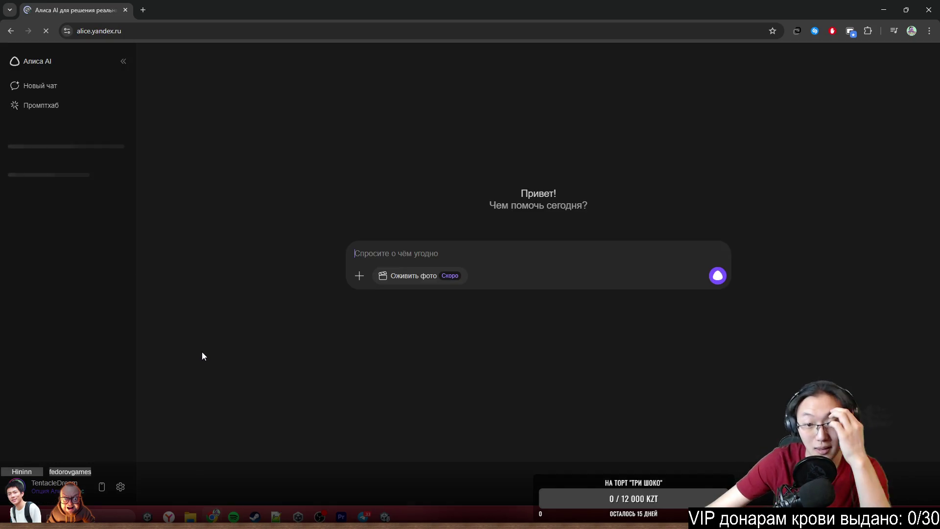
type("Привет. В Росссии если ты сдал крв")
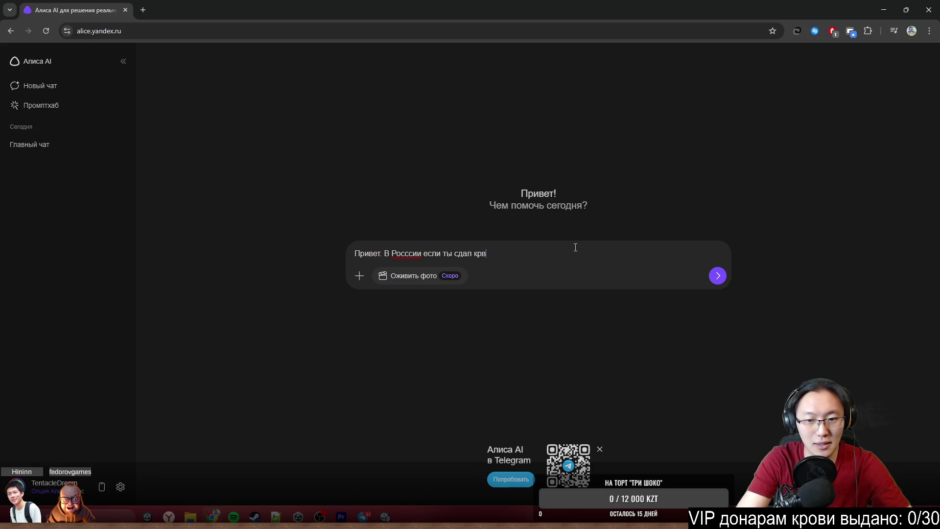
key("BackSpace")
type("овь, даётся")
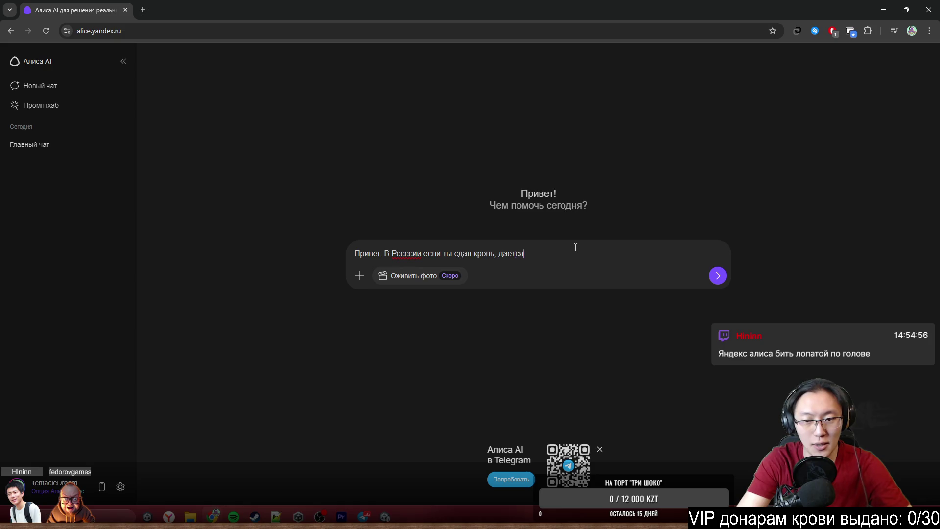
type("на работа")
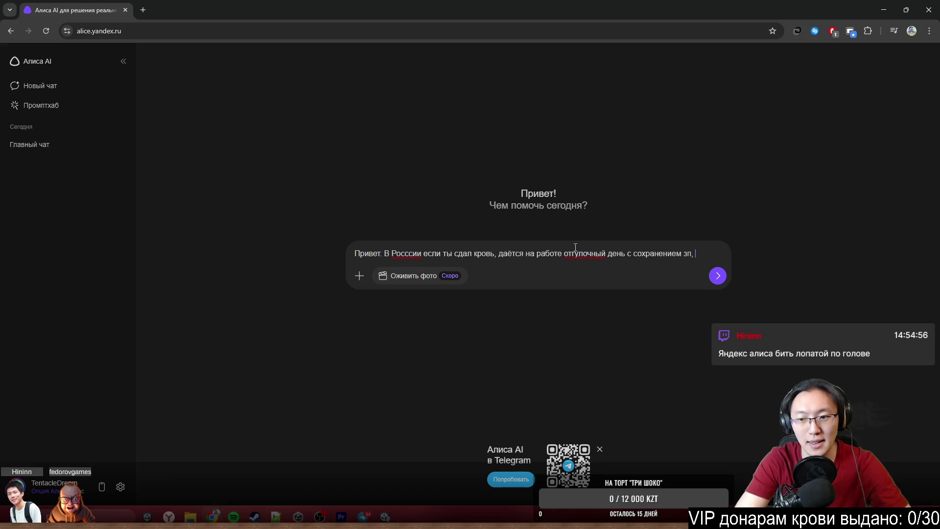
type("или")
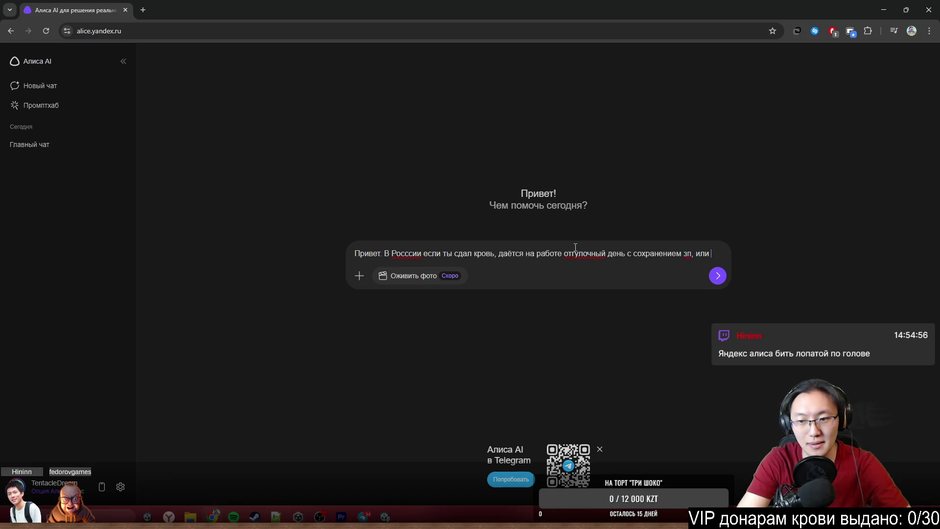
key("BackSpace")
key("BackSpace")
key("BackSpace")
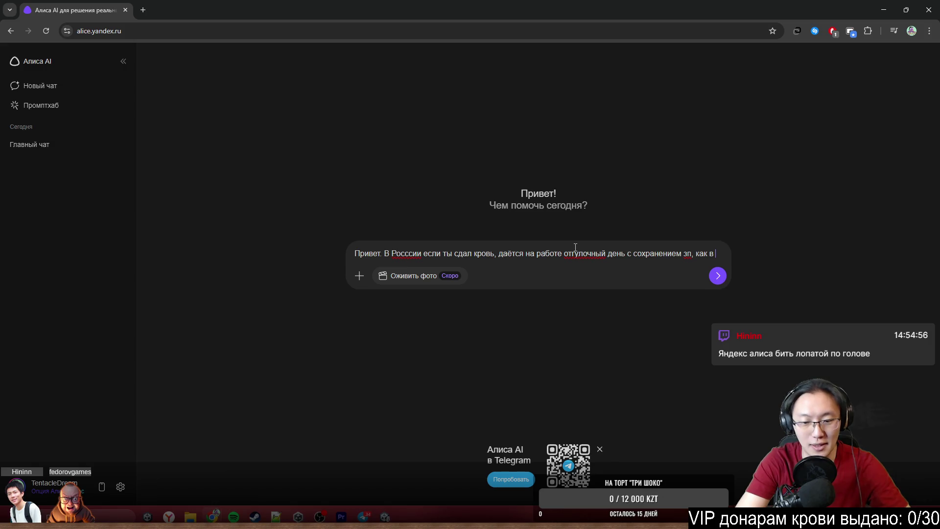
type("Казахста")
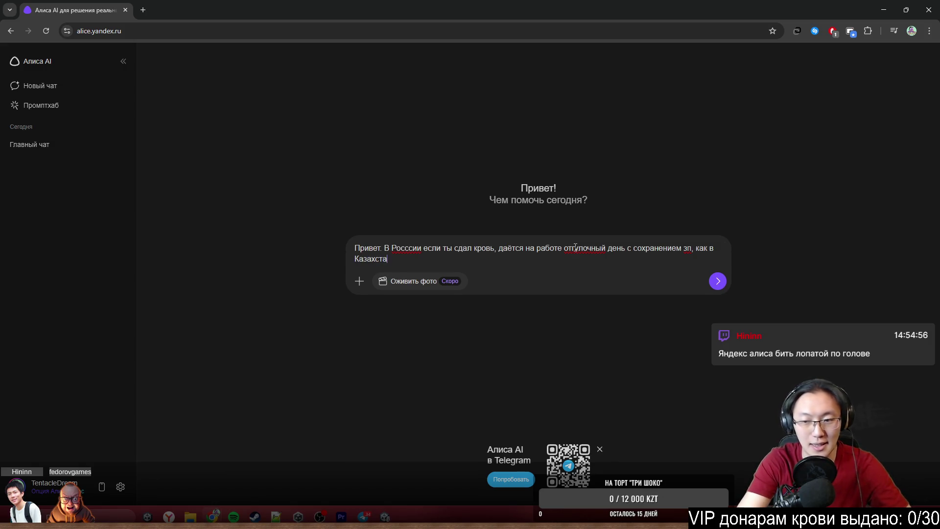
type("?")
key("Return")
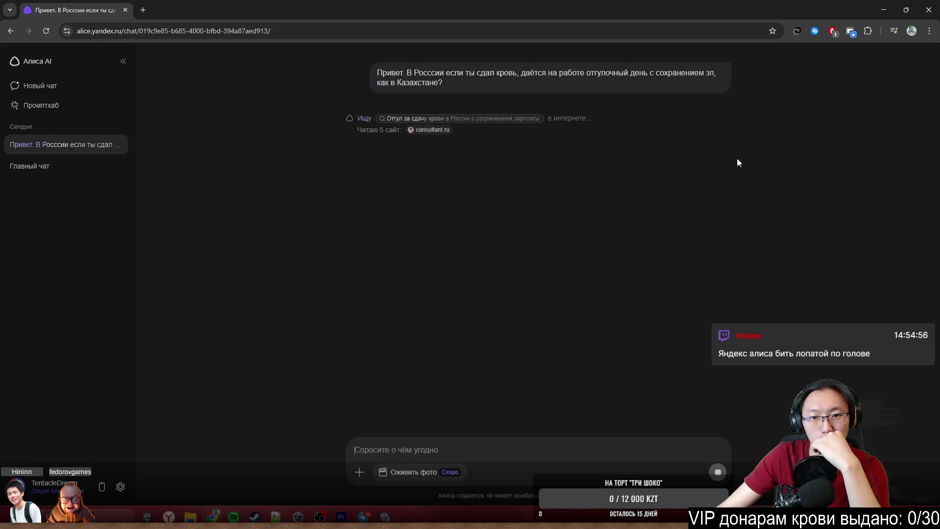
- Read Alice's answer, highlighting the article 186 reference and the blood donation law's title
mouse_move(395, 124)
left_mouse_down()
mouse_move(520, 133)
mouse_move(502, 137)
left_mouse_up()
left_click(425, 137)
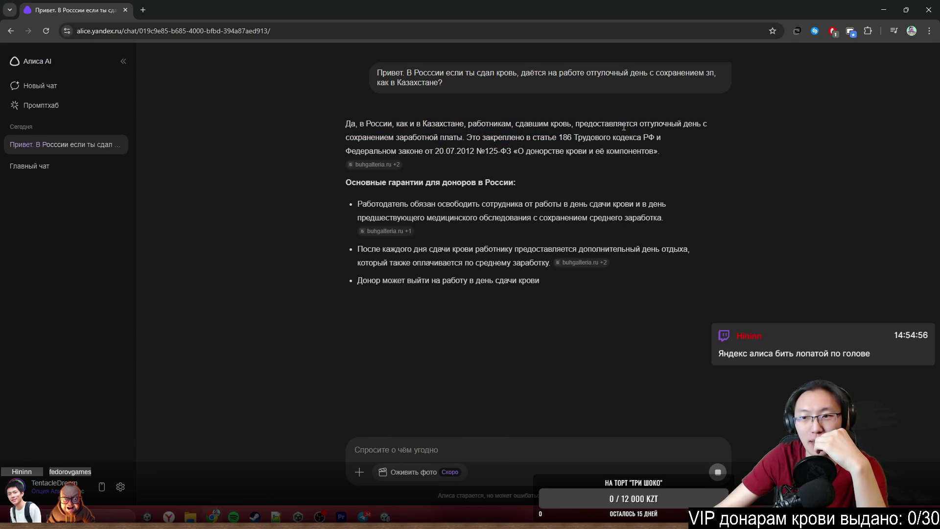
mouse_move(346, 124)
left_mouse_down()
mouse_move(509, 147)
mouse_move(578, 145)
left_mouse_up()
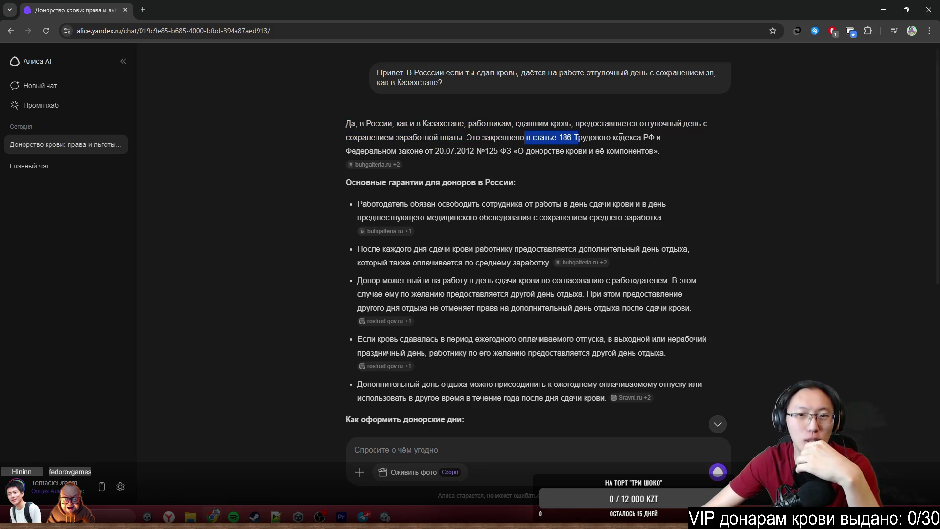
left_click_drag(567, 152, 630, 147)
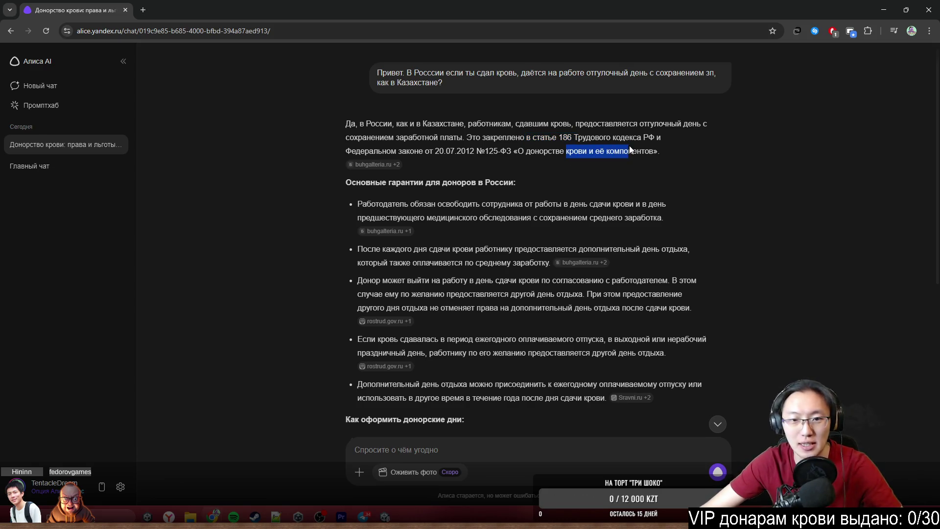
scroll(563, 186, "down", 1)
- Read the bullets on the medical examination, the extra paid rest day and agreeing with the employer
left_click_drag(423, 182, 623, 192)
left_click(459, 201)
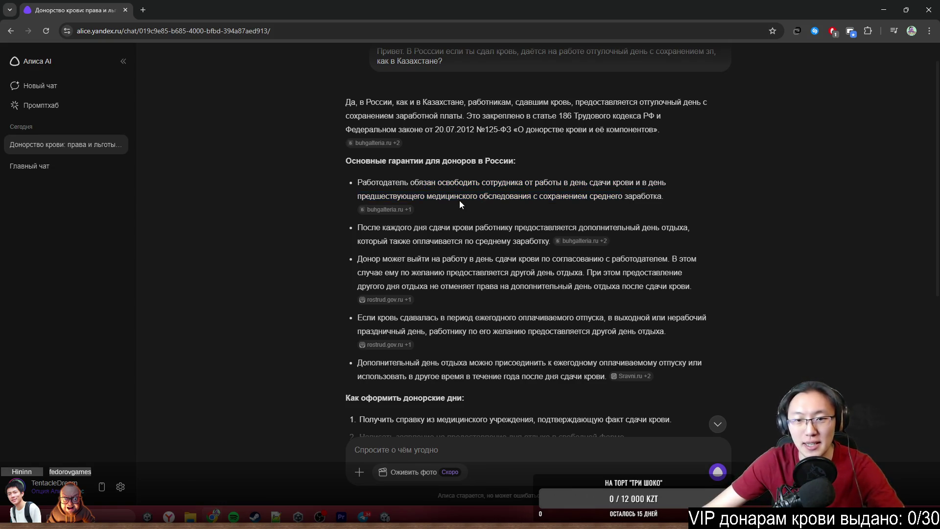
left_click_drag(501, 201, 533, 198)
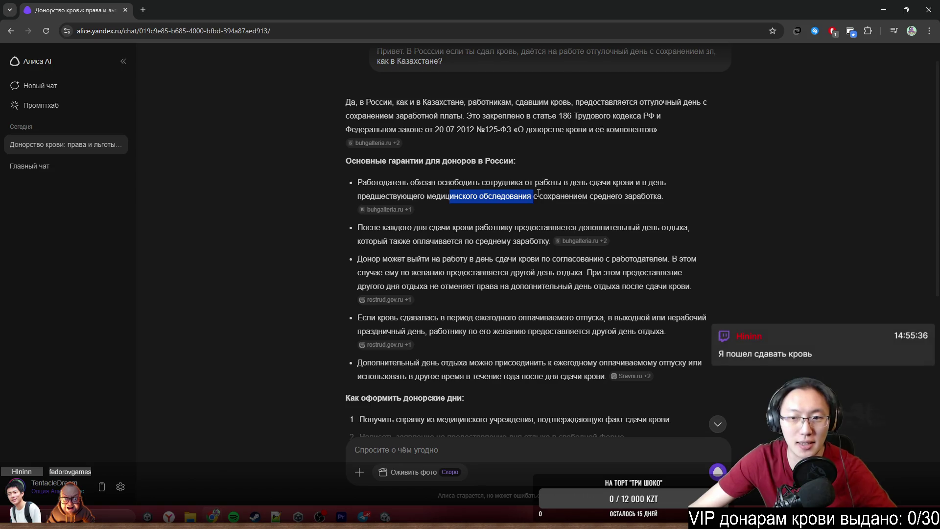
left_click(718, 205)
mouse_move(407, 227)
left_mouse_down()
mouse_move(637, 229)
mouse_move(553, 244)
mouse_move(419, 247)
mouse_move(516, 260)
mouse_move(546, 247)
left_mouse_up()
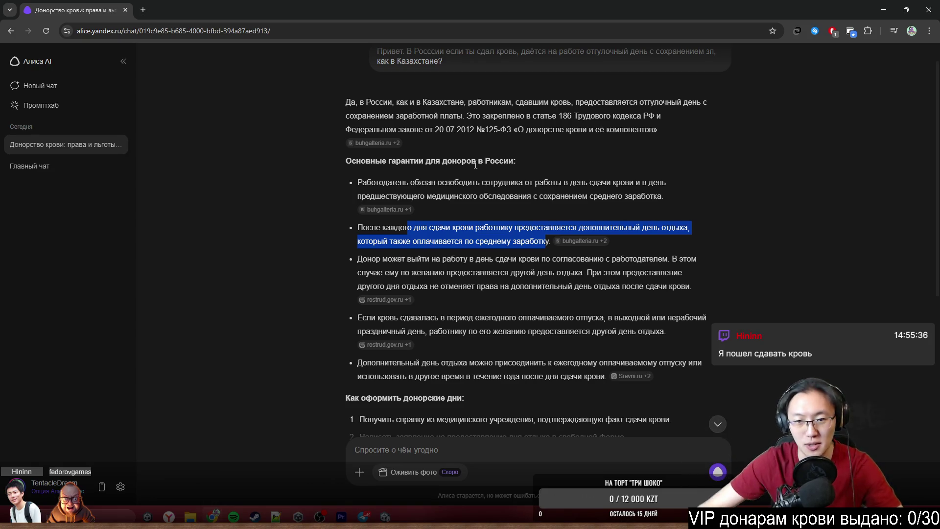
mouse_move(377, 260)
left_mouse_down()
mouse_move(543, 272)
mouse_move(677, 264)
left_mouse_up()
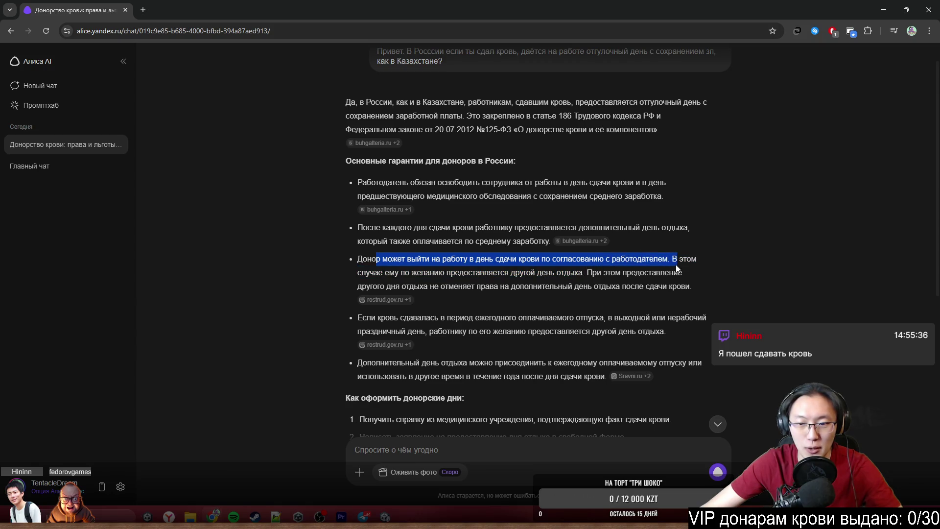
mouse_move(358, 272)
left_mouse_down()
mouse_move(620, 273)
mouse_move(627, 286)
mouse_move(407, 288)
mouse_move(673, 297)
left_mouse_up()
left_click(672, 298)
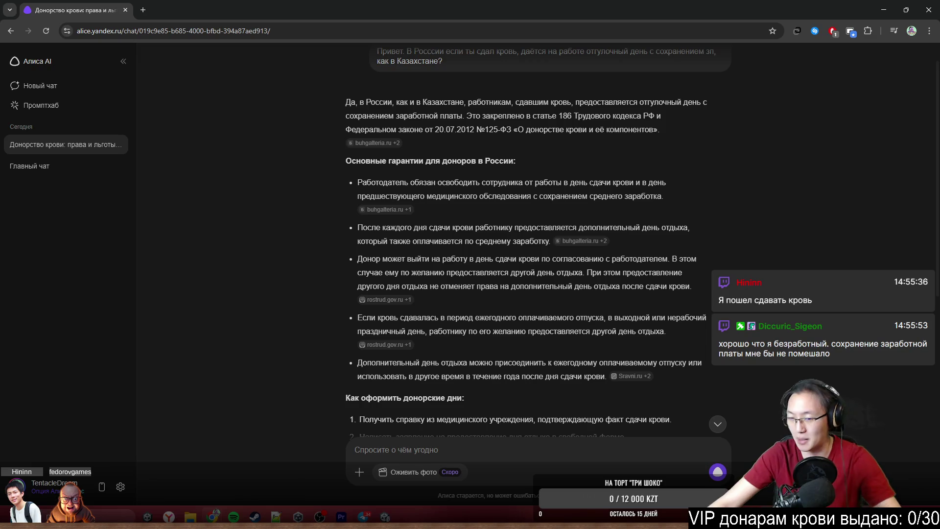
scroll(496, 262, "down", 2)
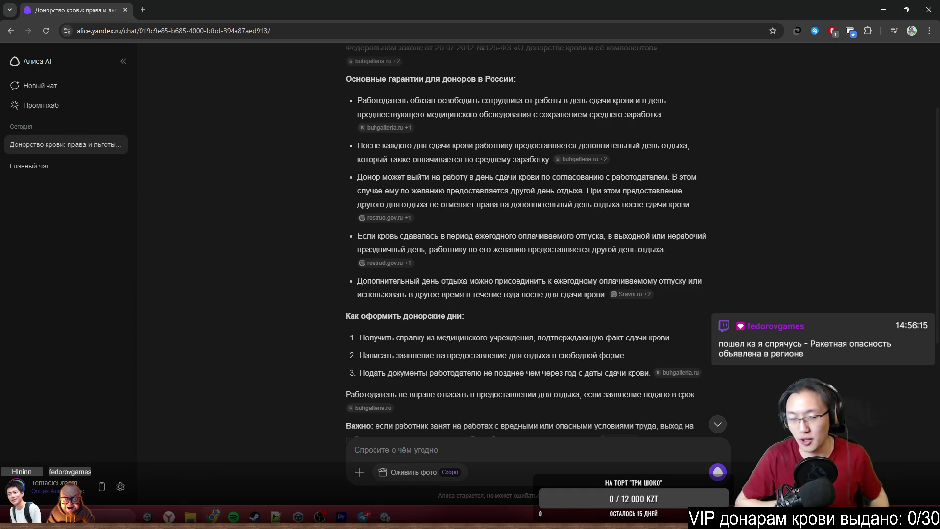
- Return from Chrome to Premiere Pro and play the sequence to preview the email title
double_click(337, 4)
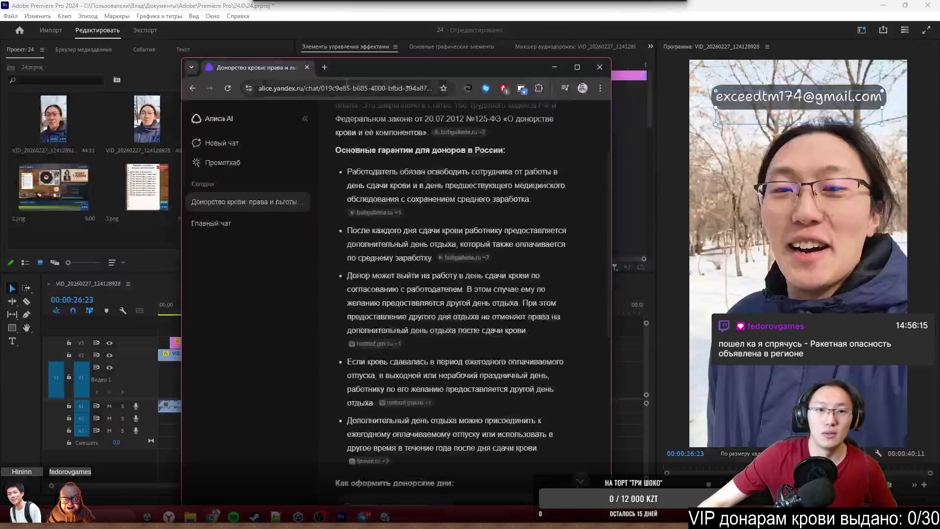
left_click(609, 61)
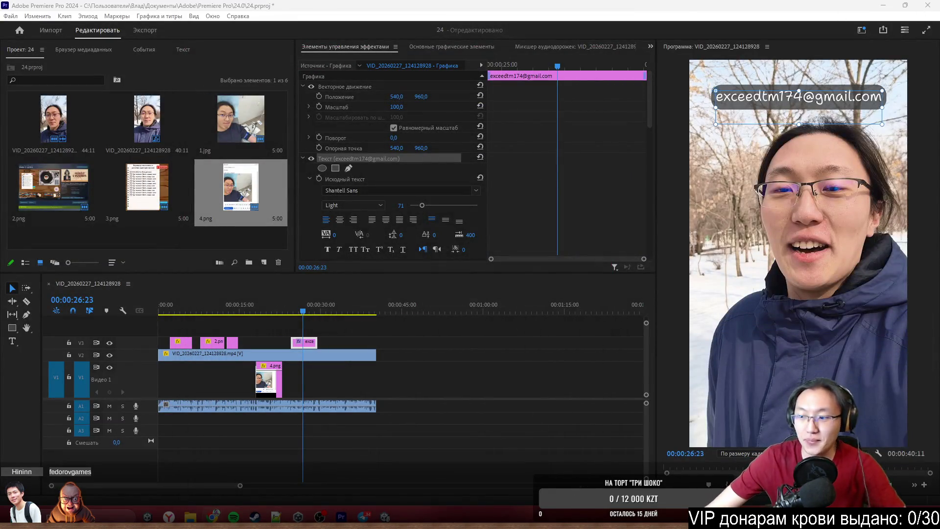
left_click(283, 313)
key("space")
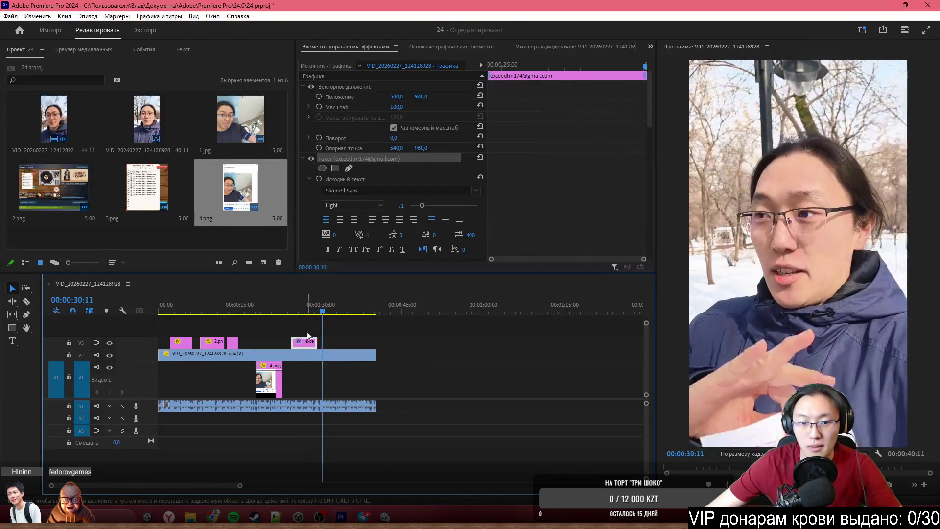
key("space")
- Extend the email title clip on V3 and replay from just before it appears
left_click_drag(317, 342, 361, 337)
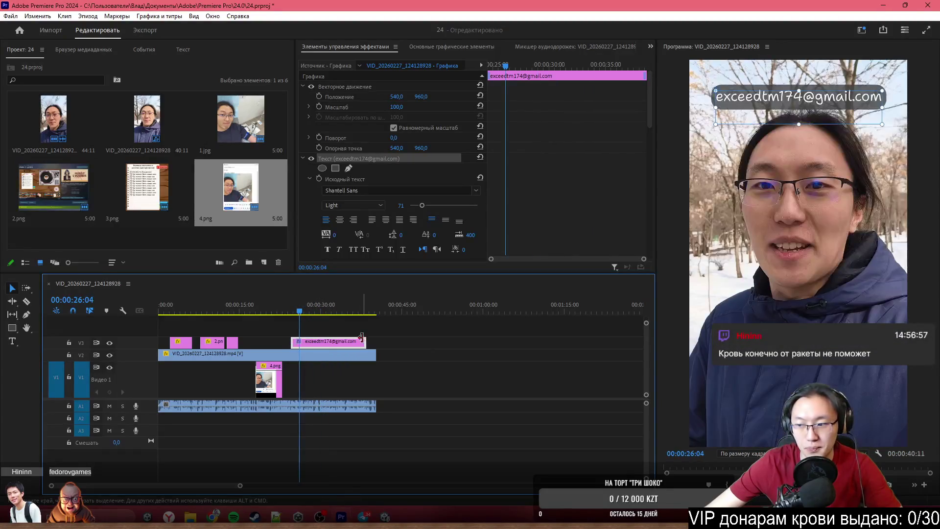
left_click_drag(300, 310, 294, 310)
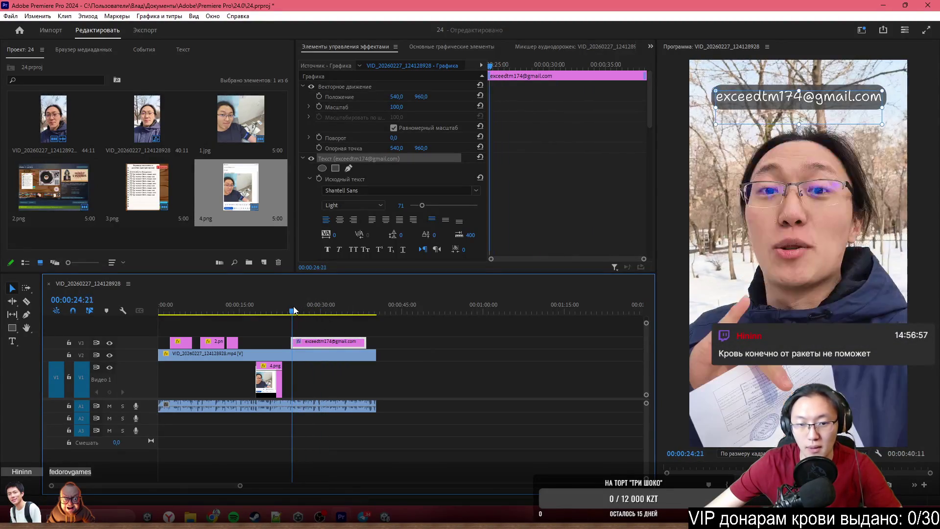
key("space")
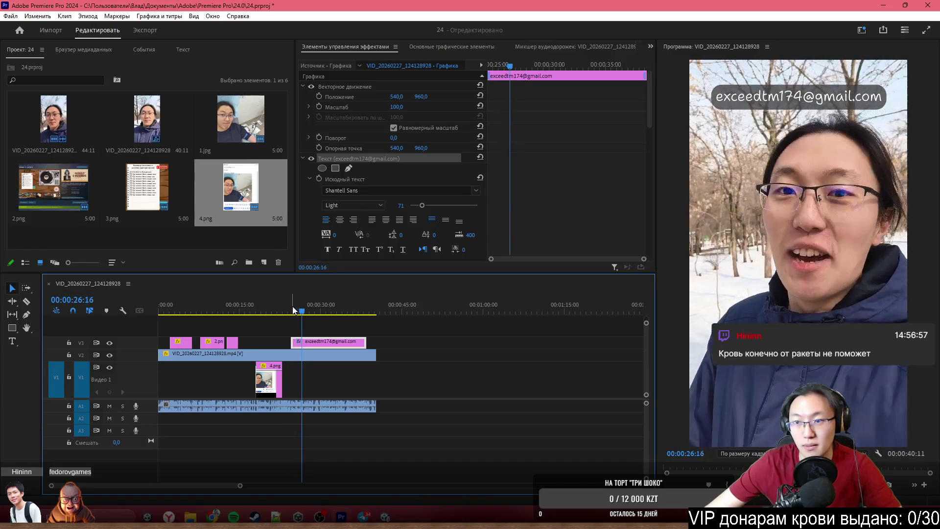
key("space")
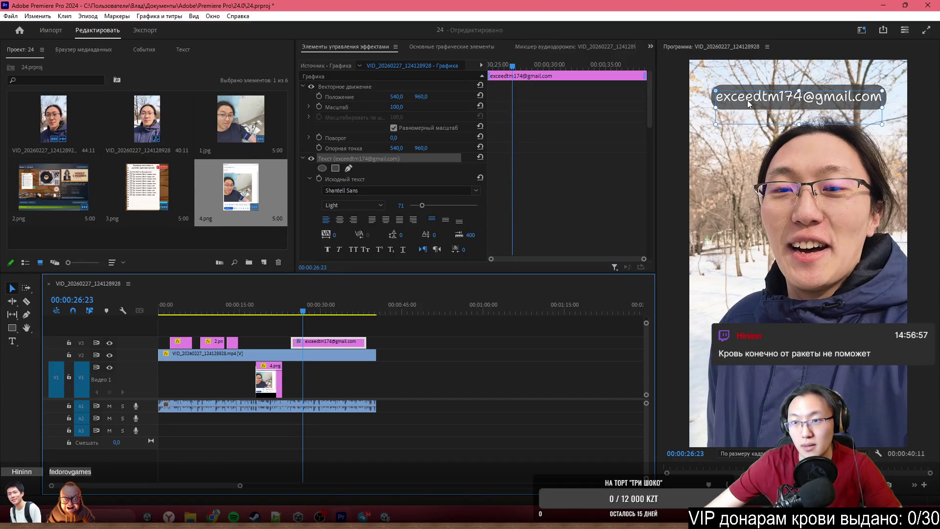
key("space")
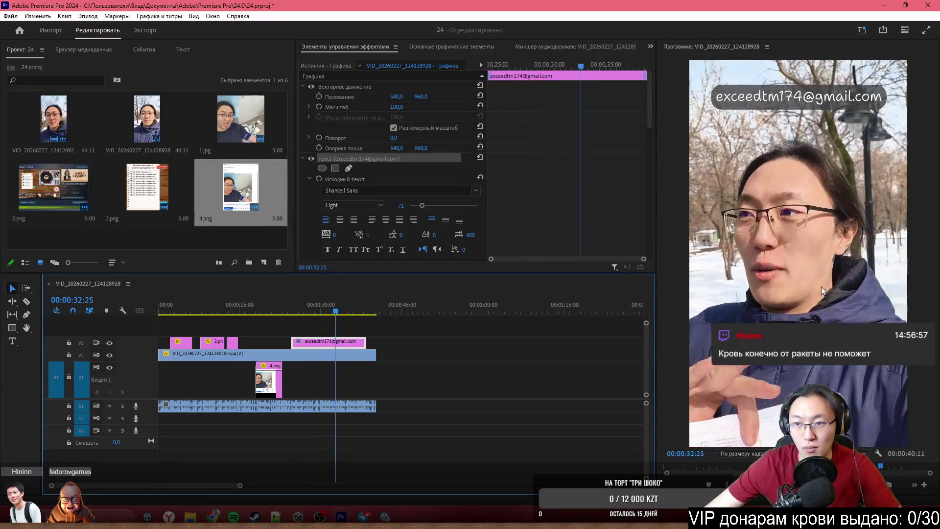
- Add Position keyframes so the email title slides up into view around 24 seconds
left_click(290, 309)
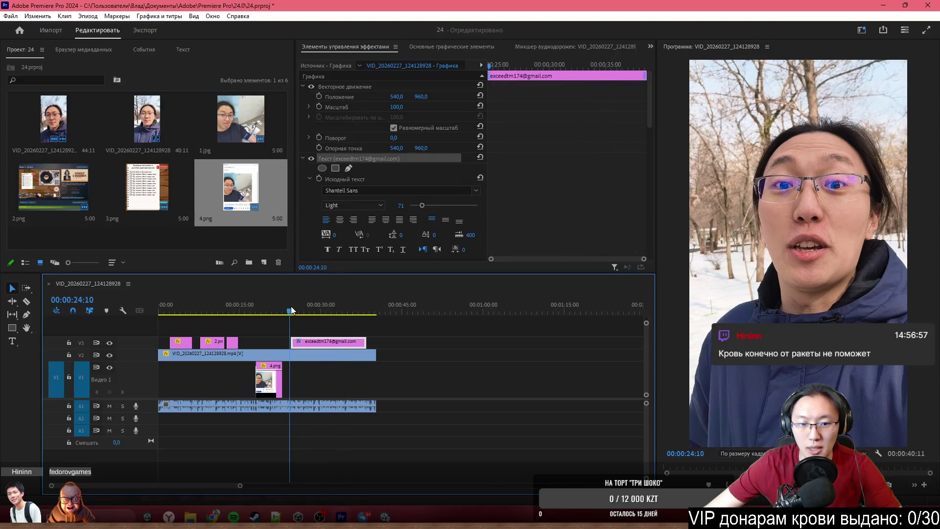
left_click_drag(291, 310, 290, 310)
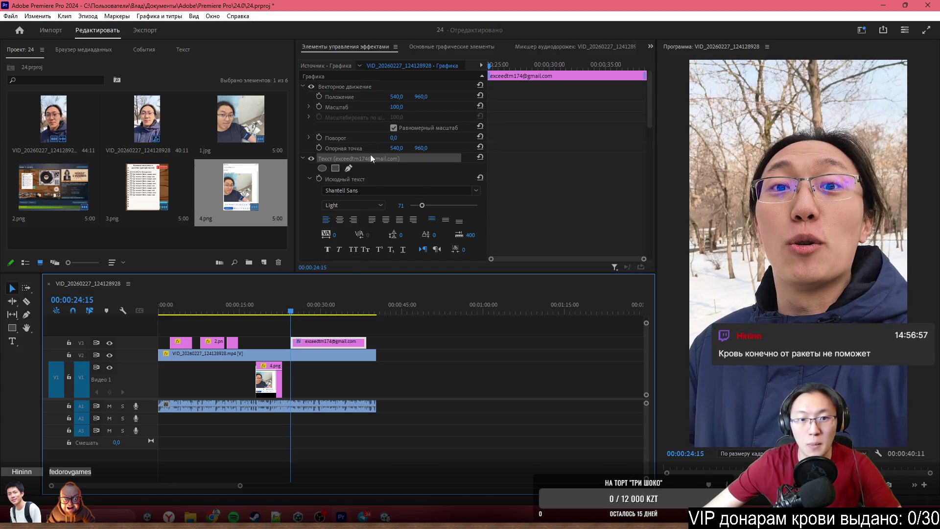
left_click(316, 98)
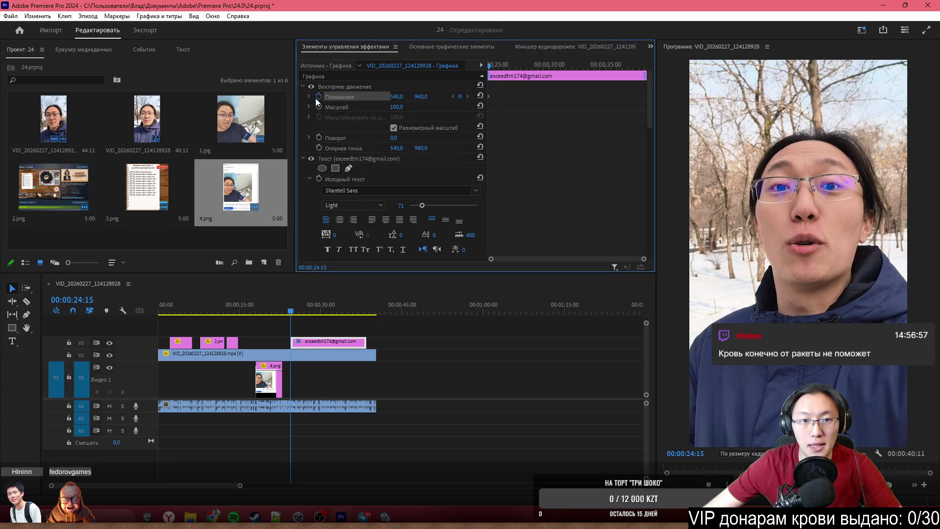
key("shift+Right")
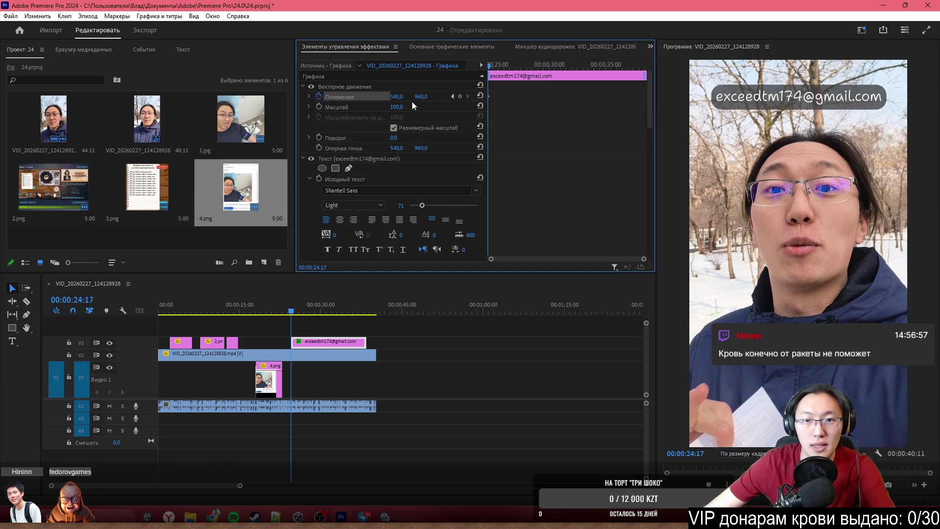
key("shift+Right")
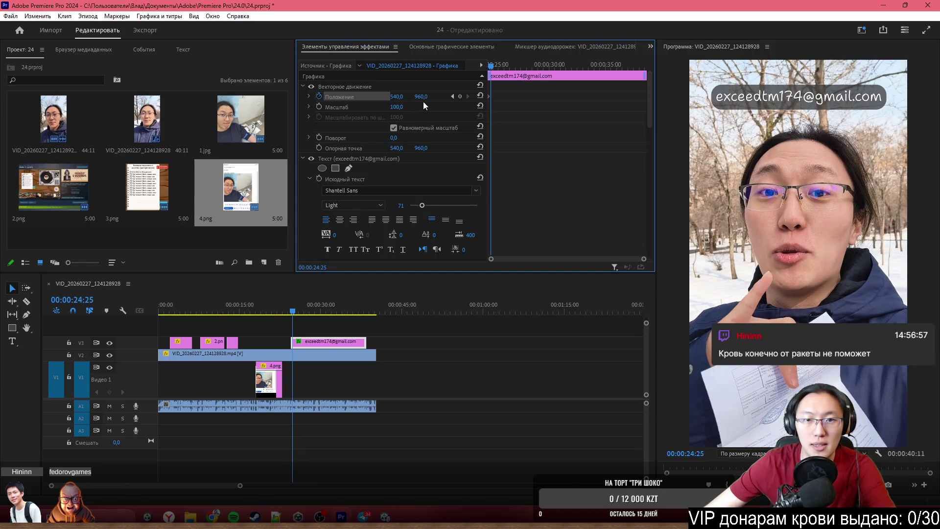
mouse_move(424, 100)
left_mouse_down()
mouse_move(363, 97)
mouse_move(426, 98)
left_mouse_up()
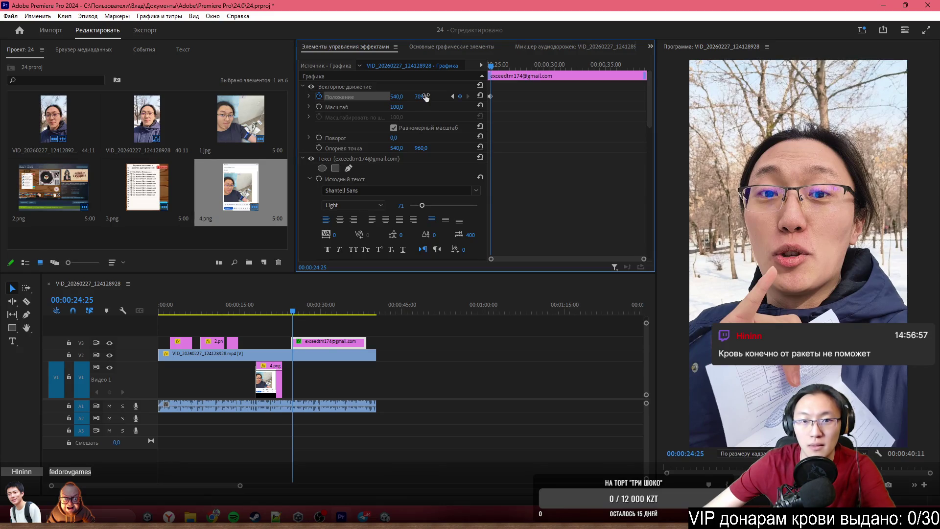
key("shift+Left")
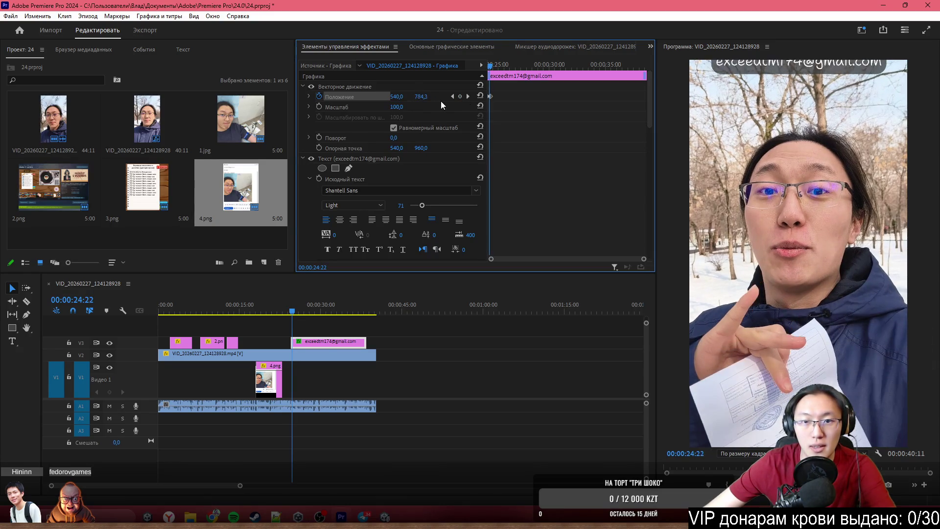
key("shift+Left")
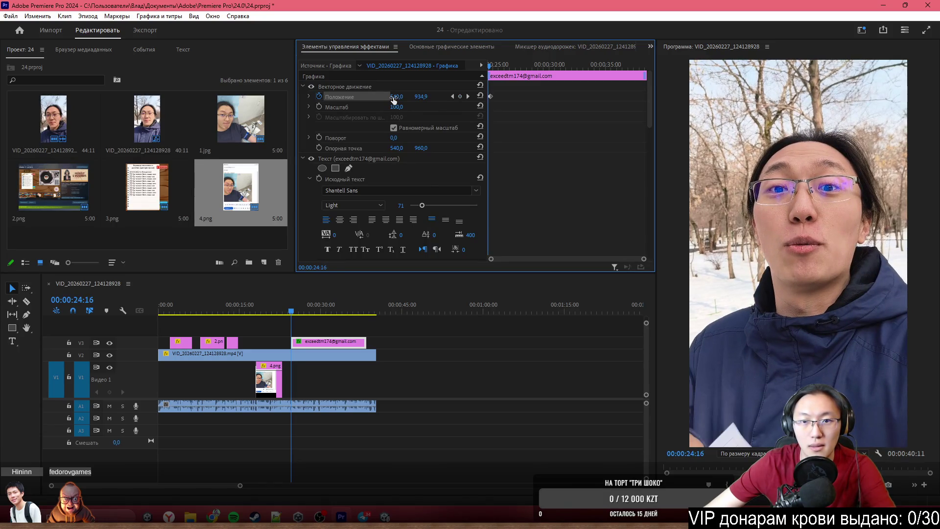
key("Right")
key("Right")
key("Right")
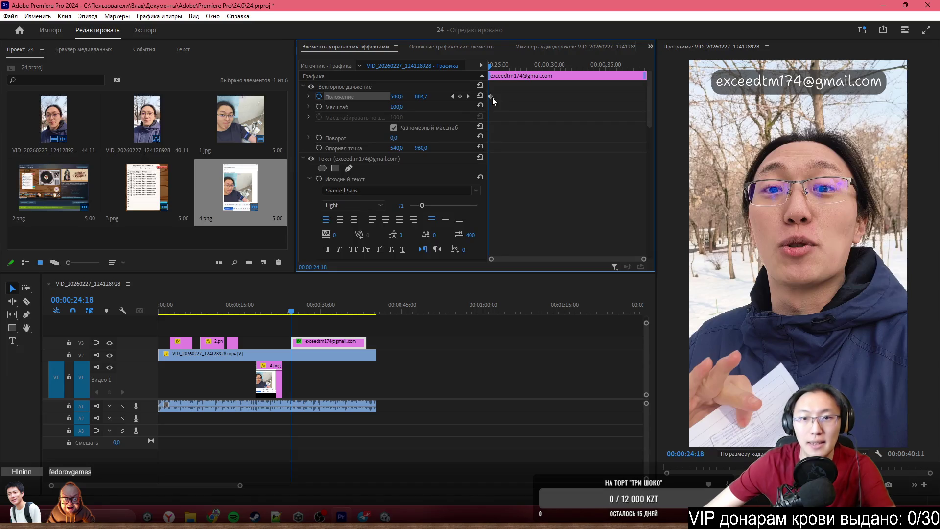
- Nudge the title slightly higher at the later Position keyframe, then scrub back to check
mouse_move(644, 259)
left_mouse_down()
mouse_move(524, 257)
mouse_move(556, 257)
left_mouse_up()
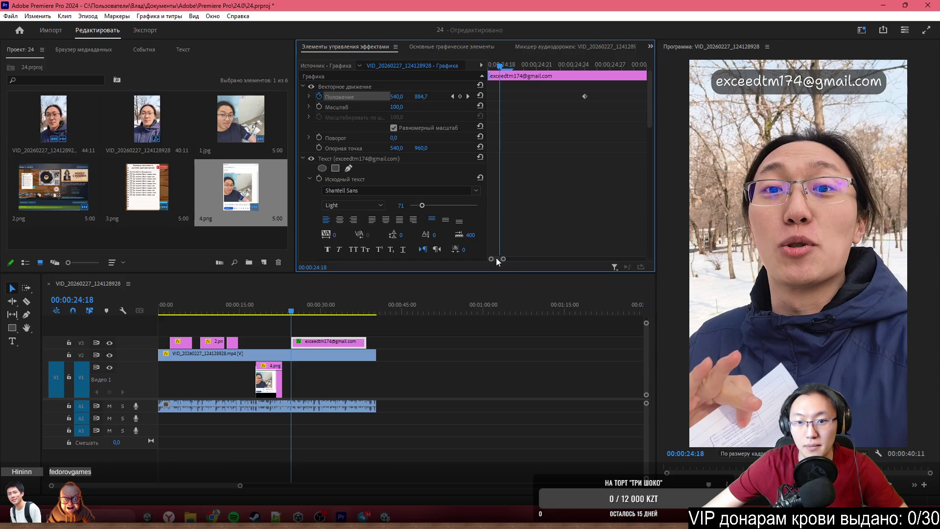
left_click(586, 96)
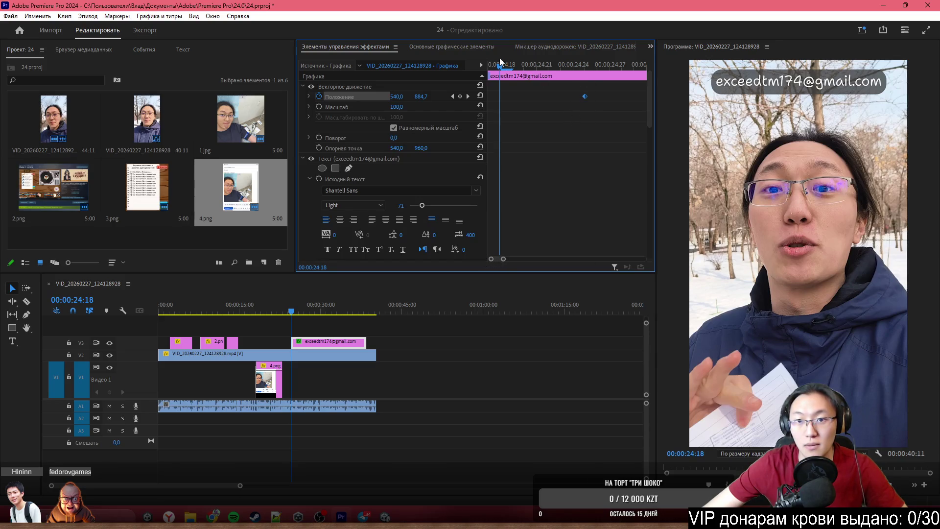
mouse_move(498, 68)
left_mouse_down()
mouse_move(582, 81)
mouse_move(585, 93)
mouse_move(490, 98)
left_mouse_up()
left_click_drag(421, 96, 419, 96)
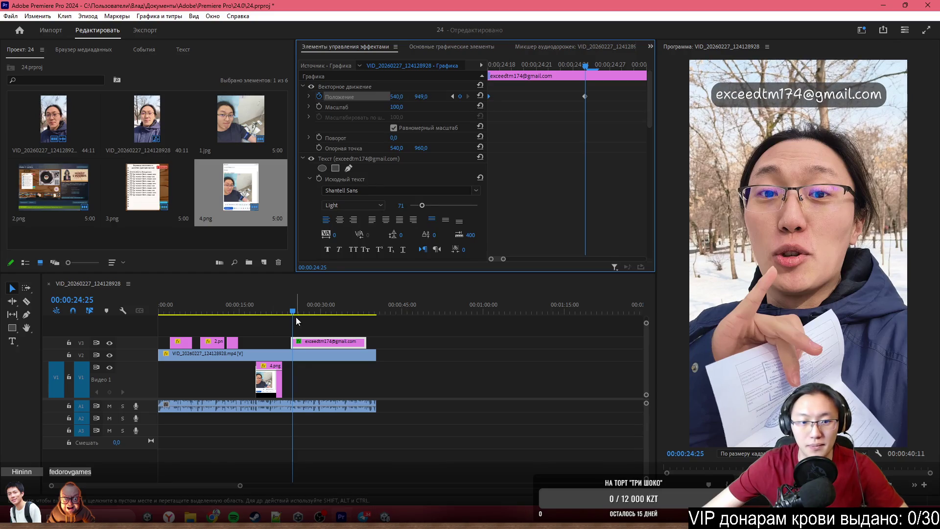
left_click_drag(290, 313, 283, 313)
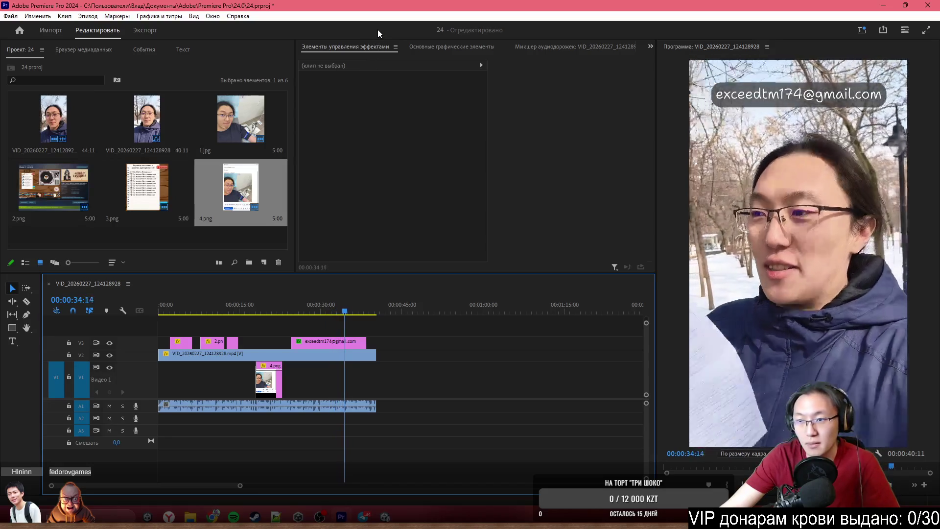
- Extend the email title on V3 to the video's end and return to the sequence start
left_click_drag(364, 344, 376, 343)
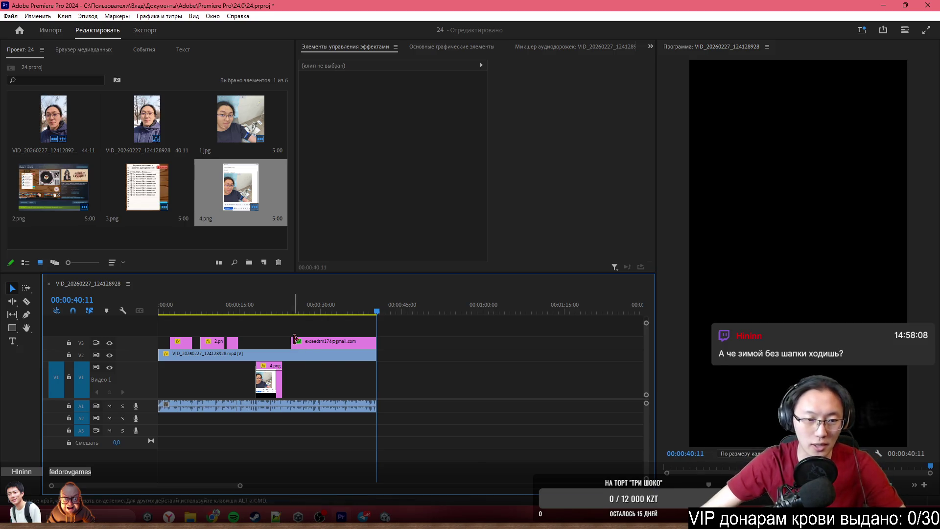
key("Home")
key("Left")
key("Left")
key("Left")
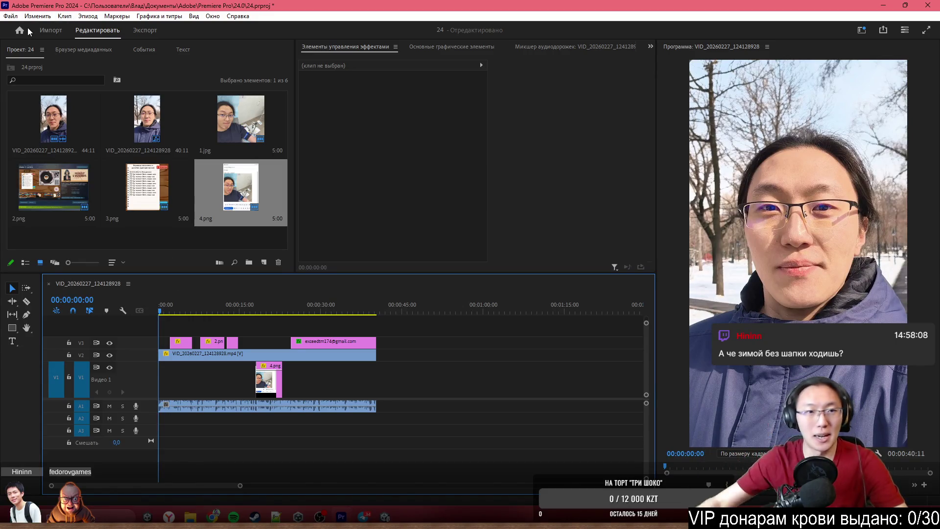
- Switch to the Import and Export workspaces, returning to Edit each time
left_click(48, 31)
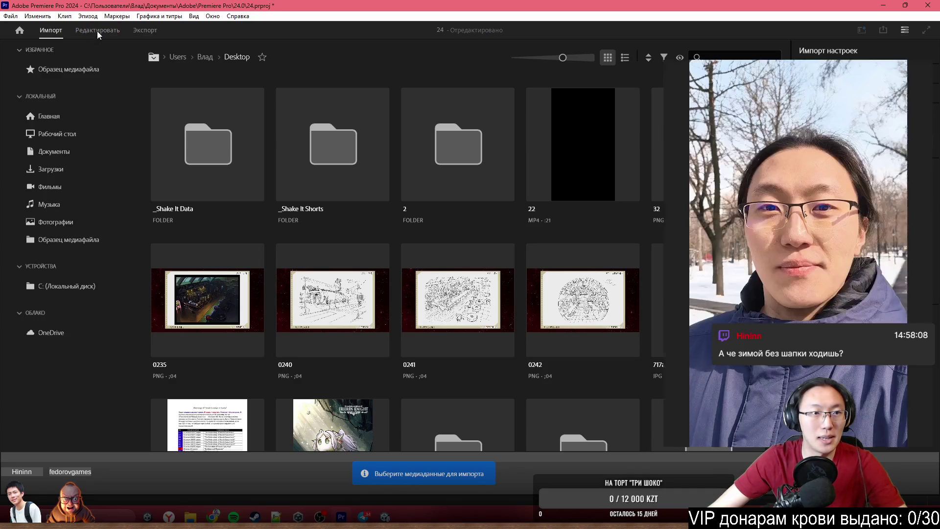
left_click(97, 31)
left_click(141, 31)
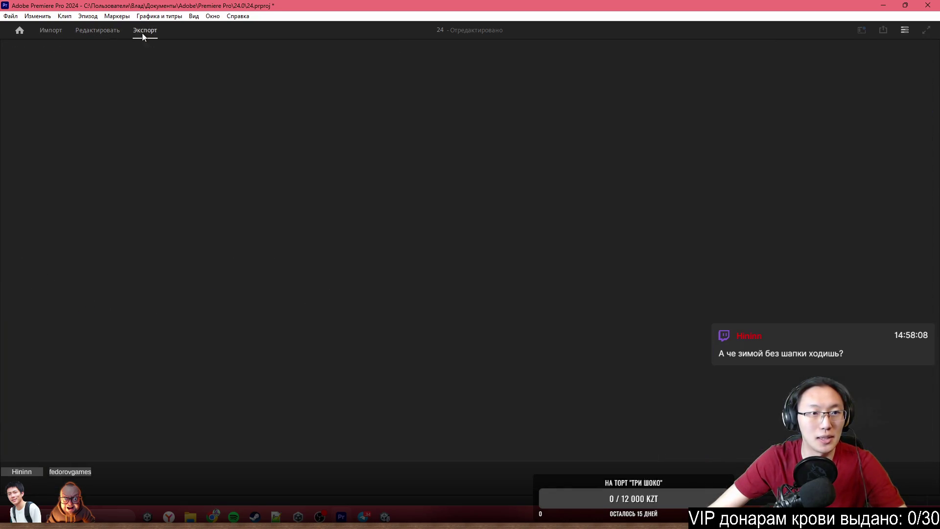
left_click(102, 32)
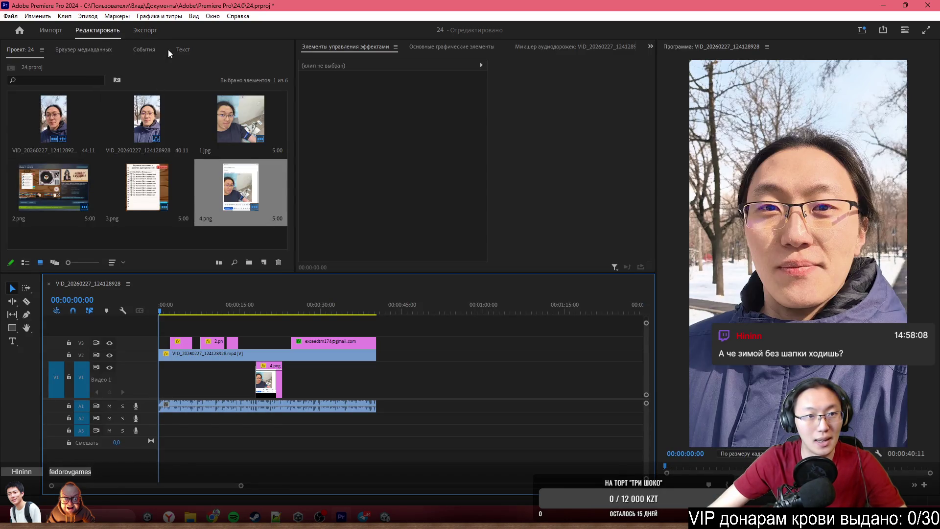
- Create a static transcript of the video's speech in the Text panel with Russian as the language
left_click(183, 50)
left_click(34, 68)
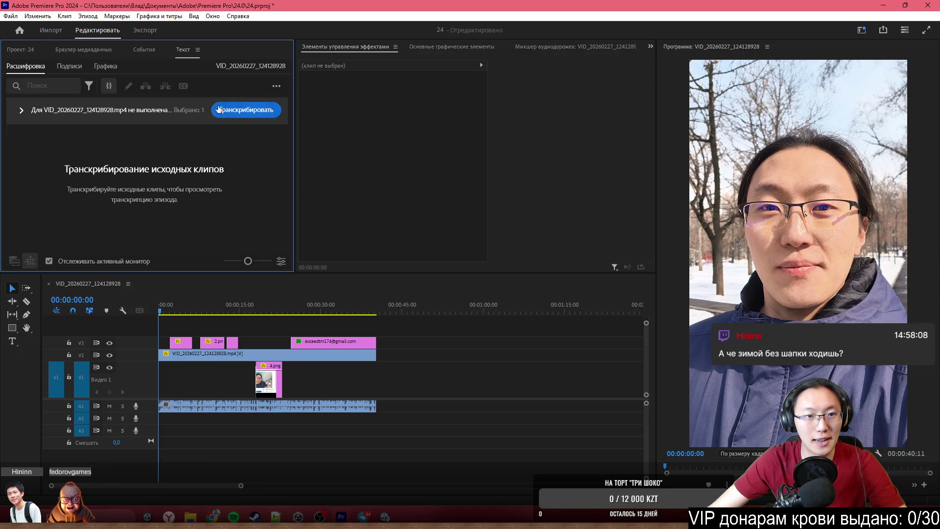
left_click(277, 86)
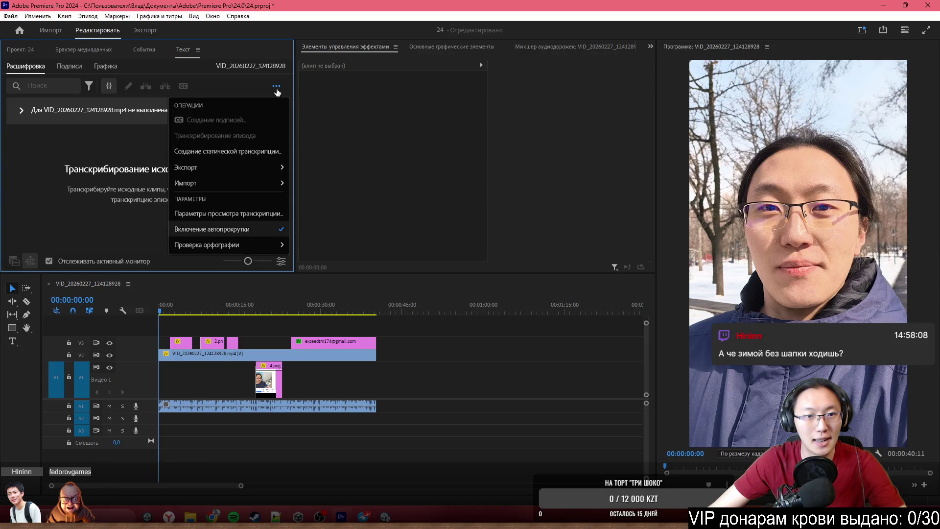
left_click(252, 151)
left_click(414, 279)
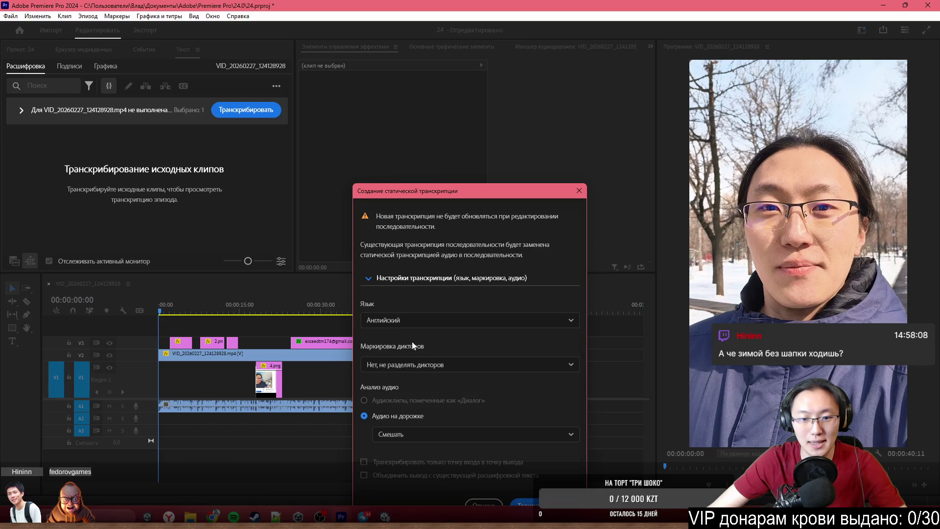
left_click(422, 320)
scroll(438, 390, "down", 2)
scroll(443, 387, "down", 4)
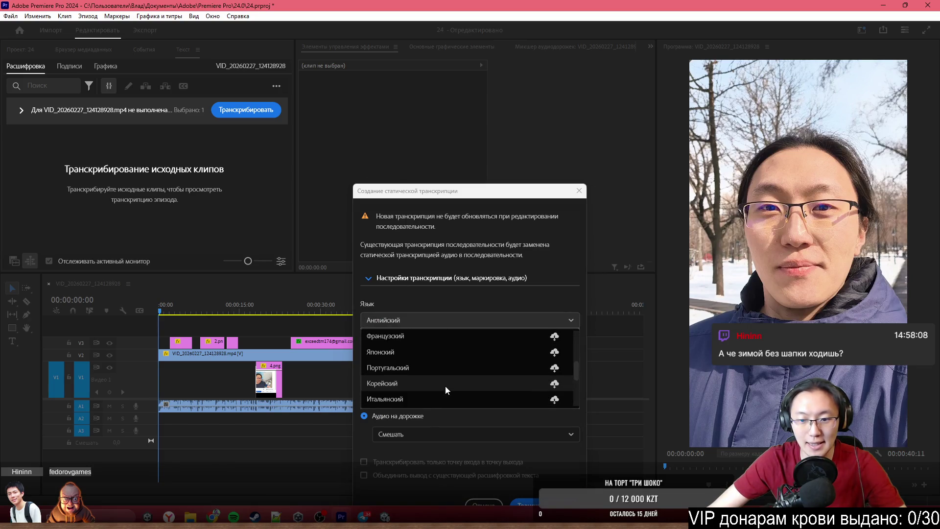
left_click(460, 365)
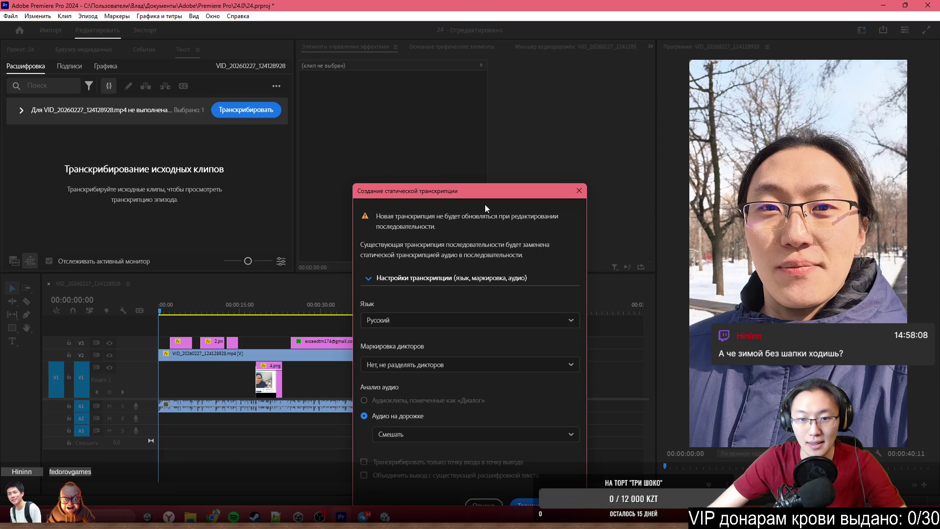
left_click_drag(487, 194, 498, 86)
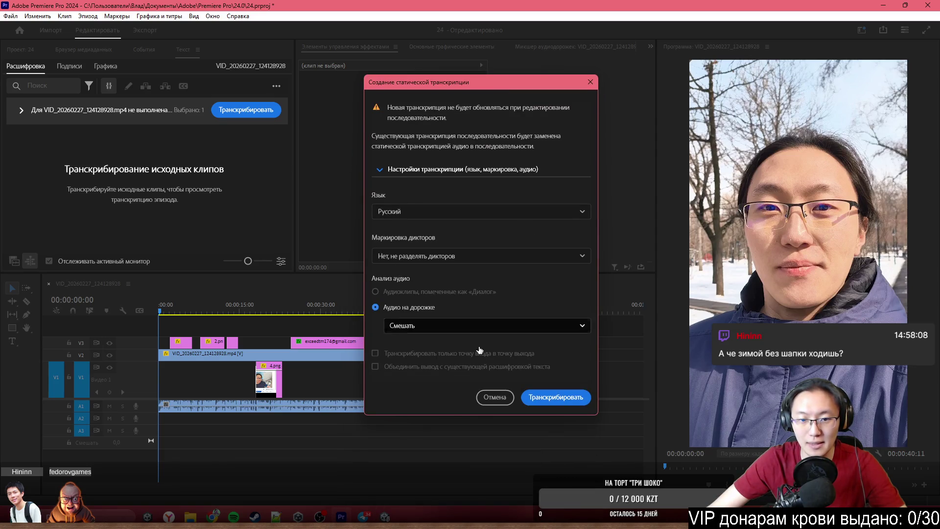
left_click(552, 397)
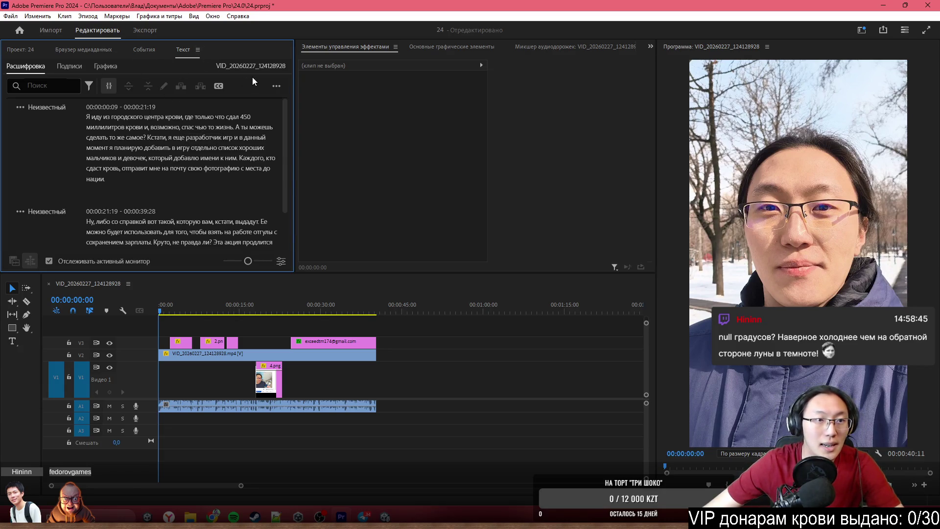
- Set up Create Captions with a 20-character maximum, 5-second minimum duration and single line
left_click(277, 86)
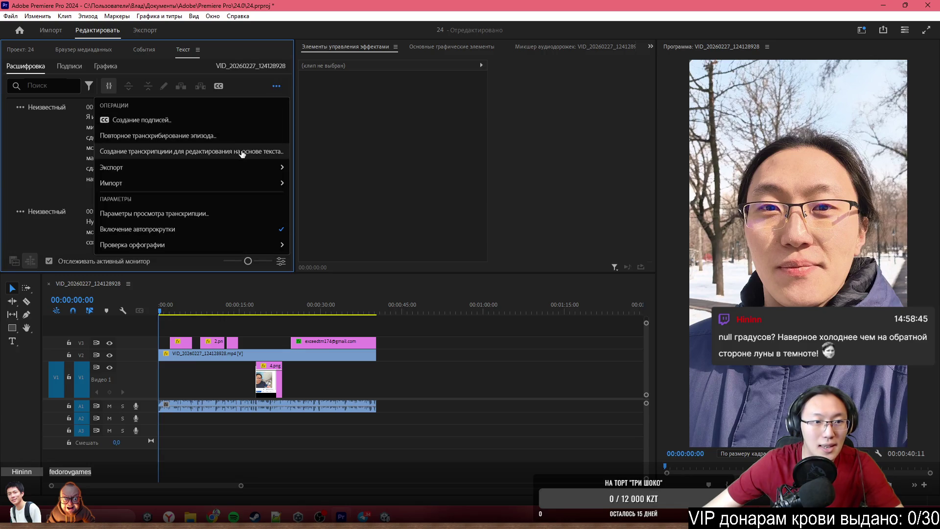
left_click(146, 121)
left_click(472, 240)
left_click(431, 316)
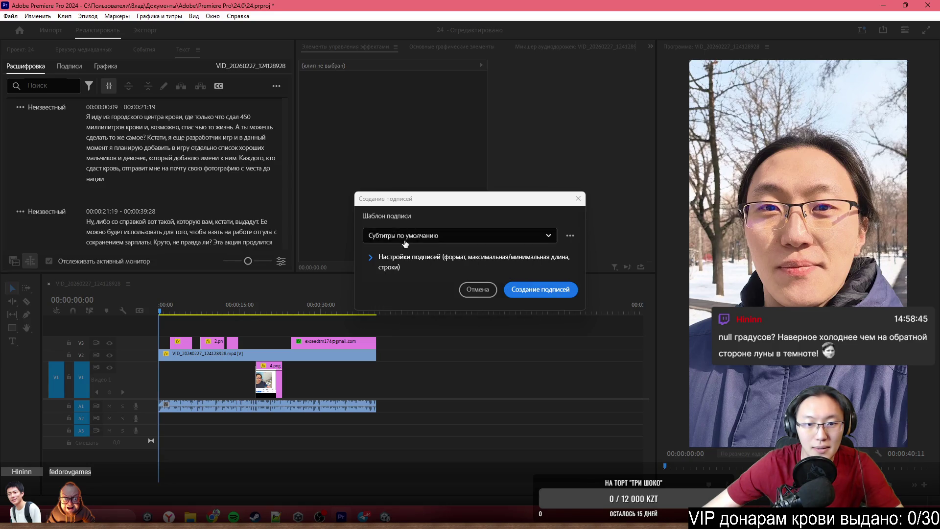
left_click(371, 257)
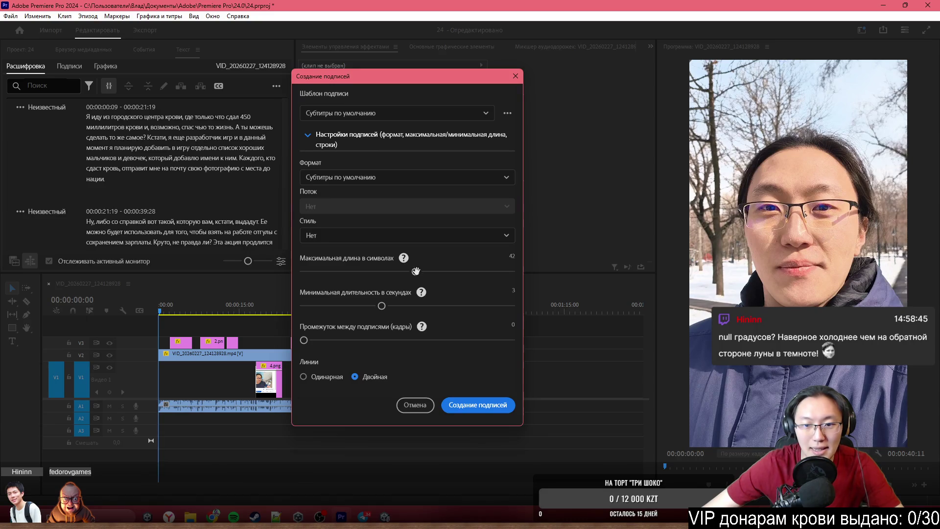
left_click_drag(416, 271, 342, 276)
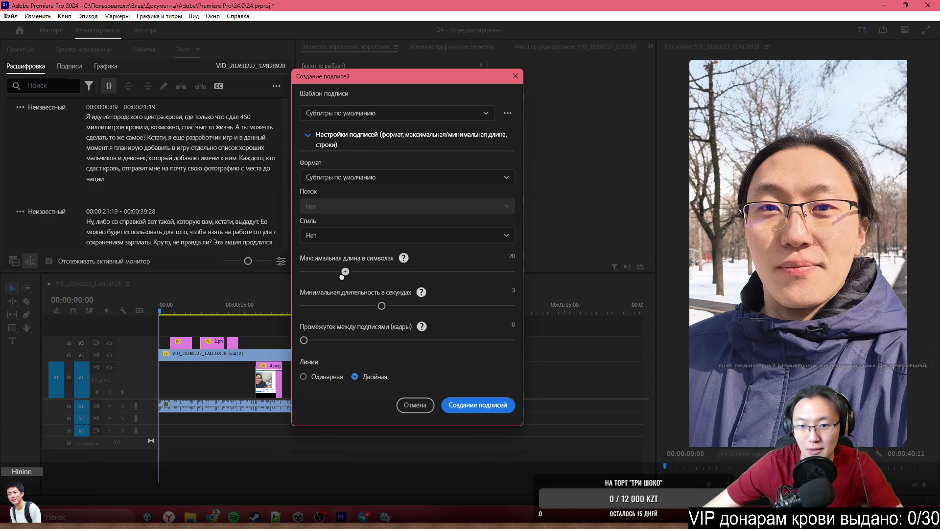
left_click_drag(380, 304, 324, 305)
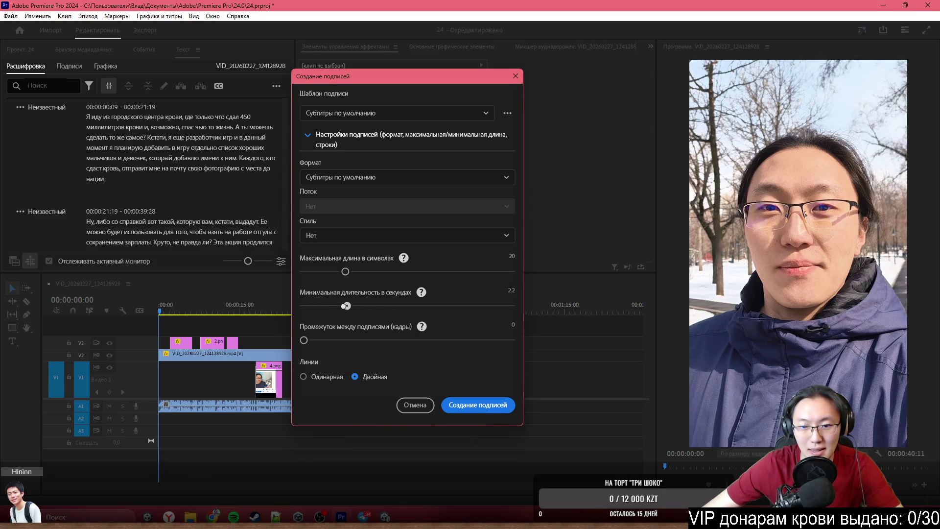
mouse_move(456, 306)
left_mouse_down()
mouse_move(465, 306)
mouse_move(369, 307)
mouse_move(471, 316)
left_mouse_up()
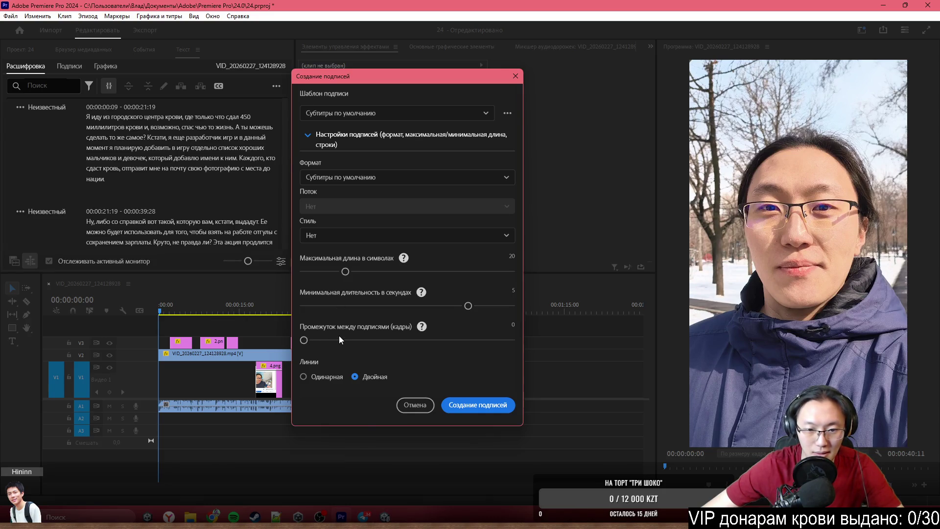
left_click(321, 377)
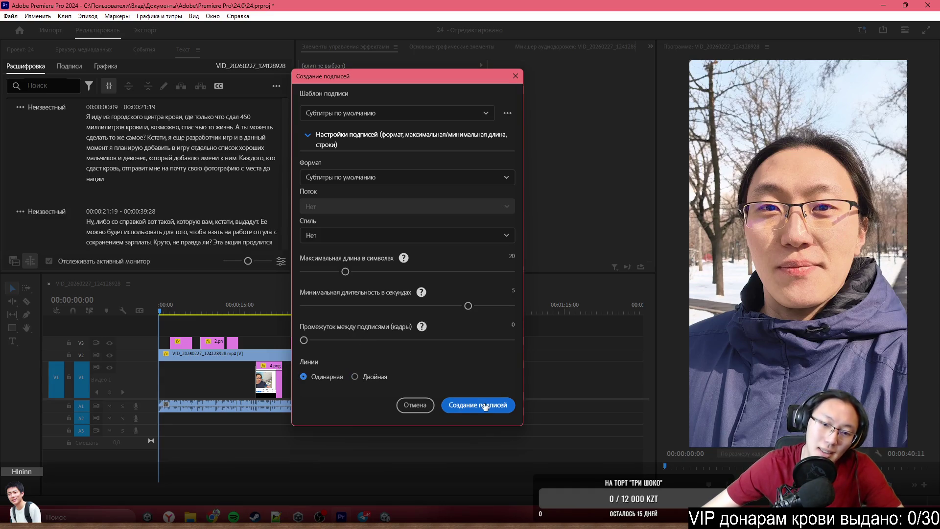
- Generate the caption track and play the sequence to check captions starting 'Я иду из городского'
left_click(485, 406)
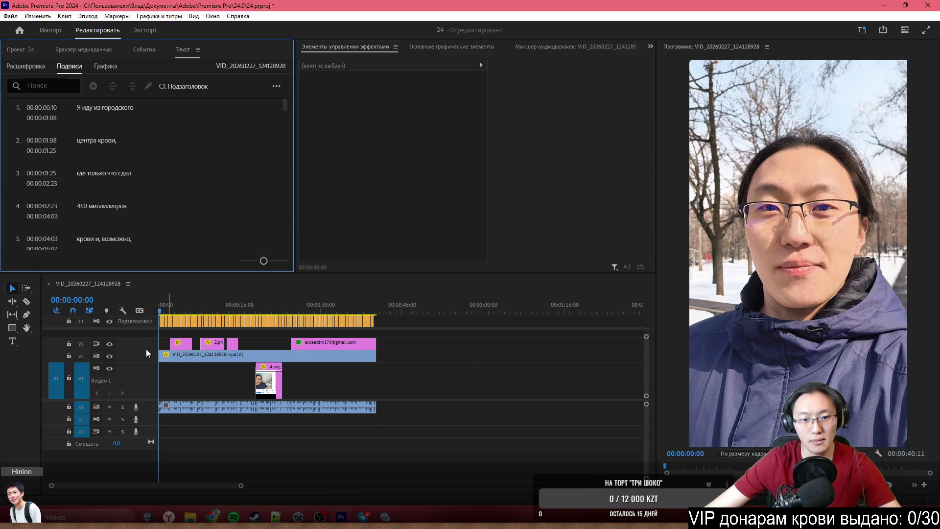
key("equal")
key("equal")
key("equal")
scroll(240, 351, "up", 2)
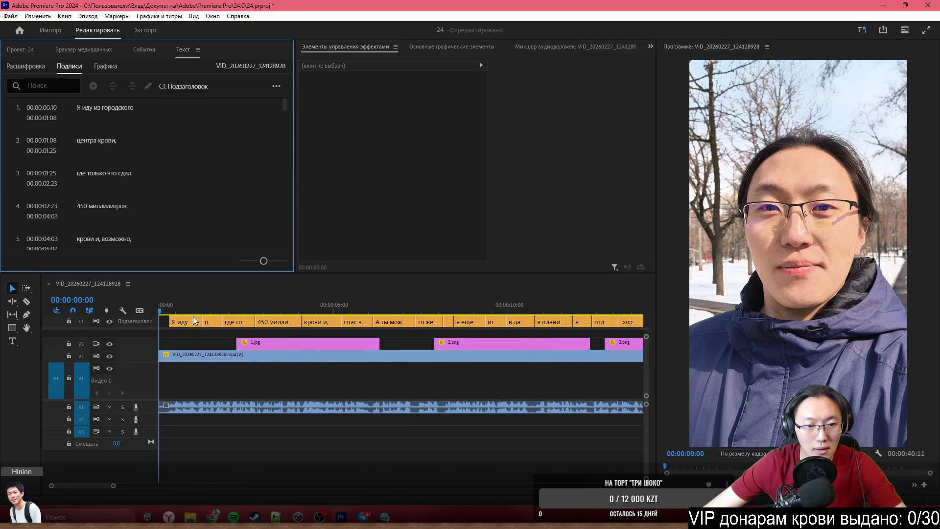
left_click(165, 313)
key("space")
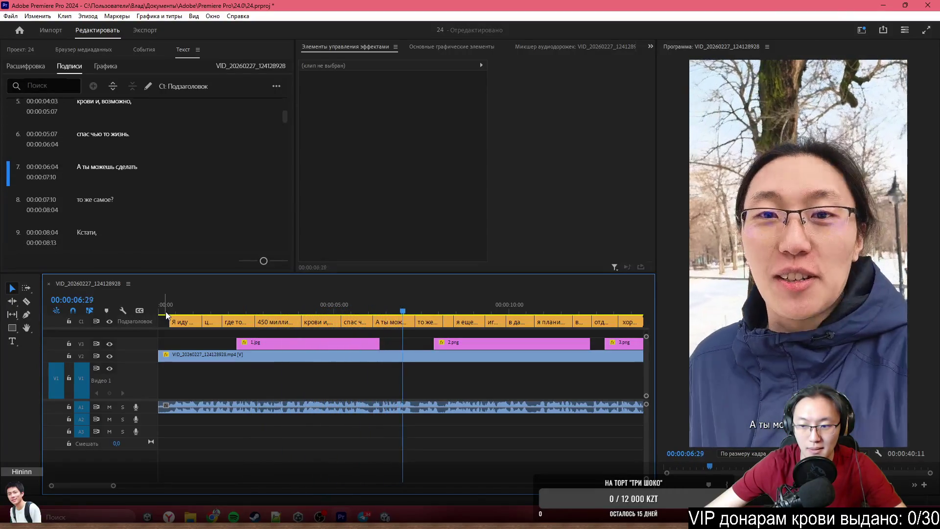
key("space")
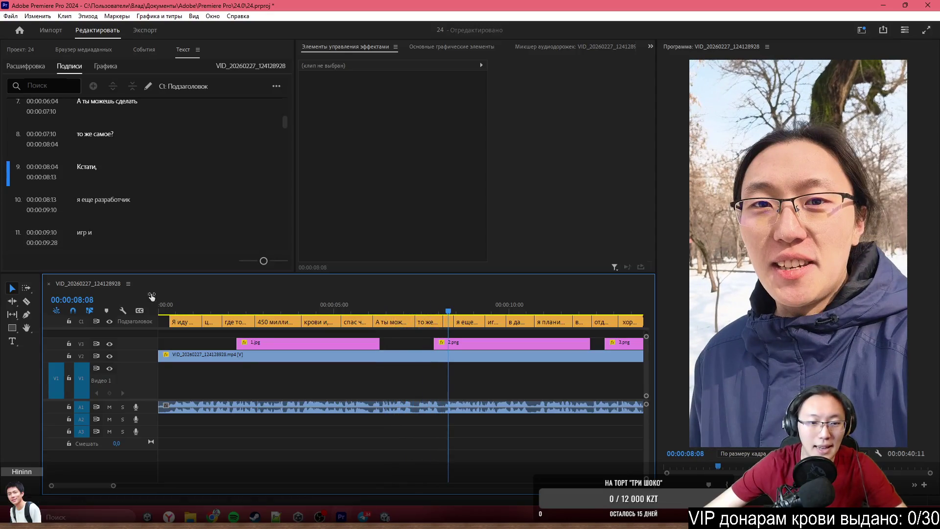
left_click(271, 89)
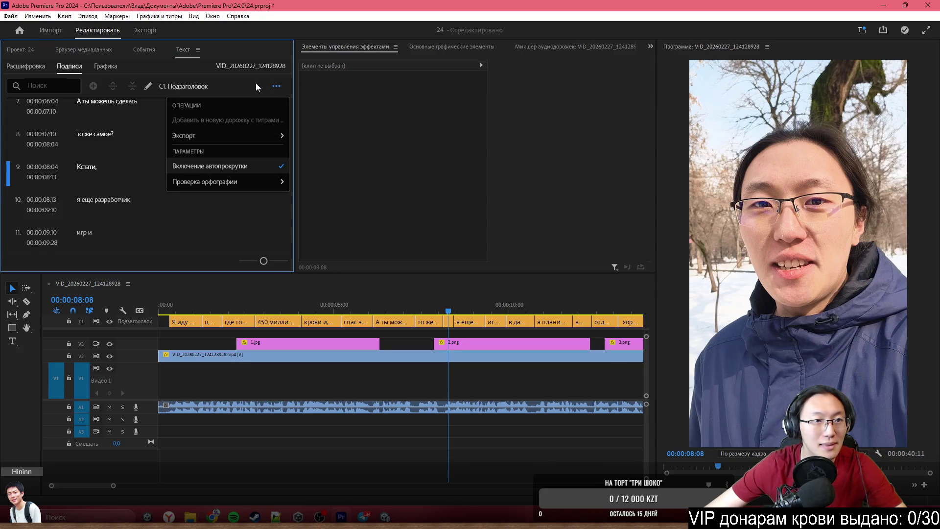
- Create a second caption track from the transcript with a lower maximum caption length
left_click(298, 86)
left_click(26, 66)
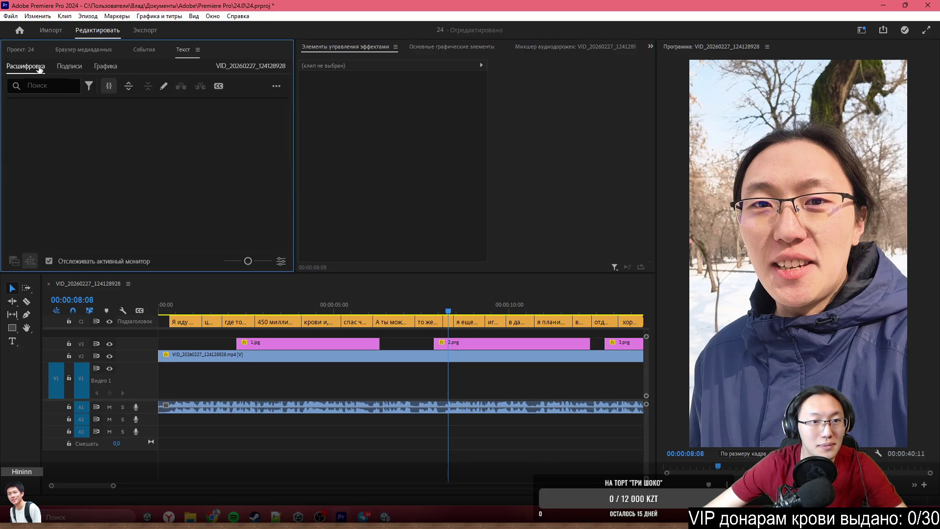
left_click(277, 87)
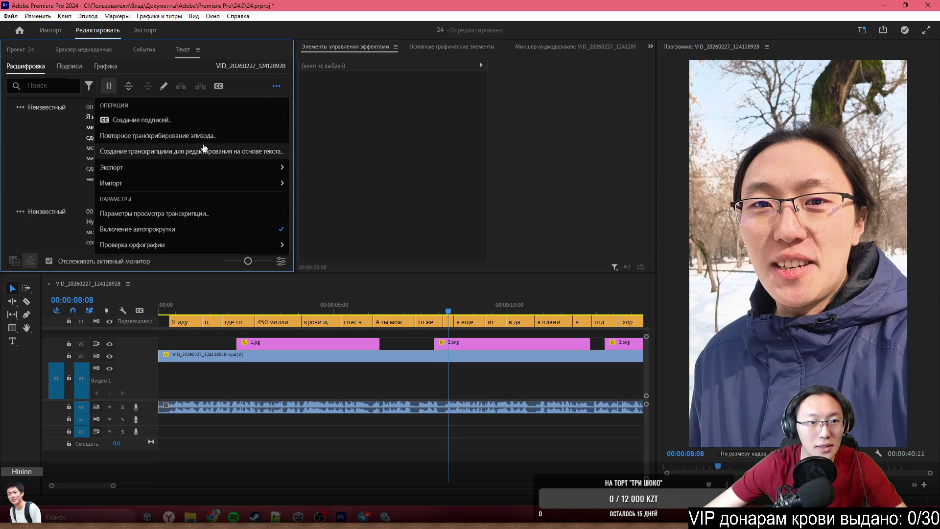
left_click(195, 122)
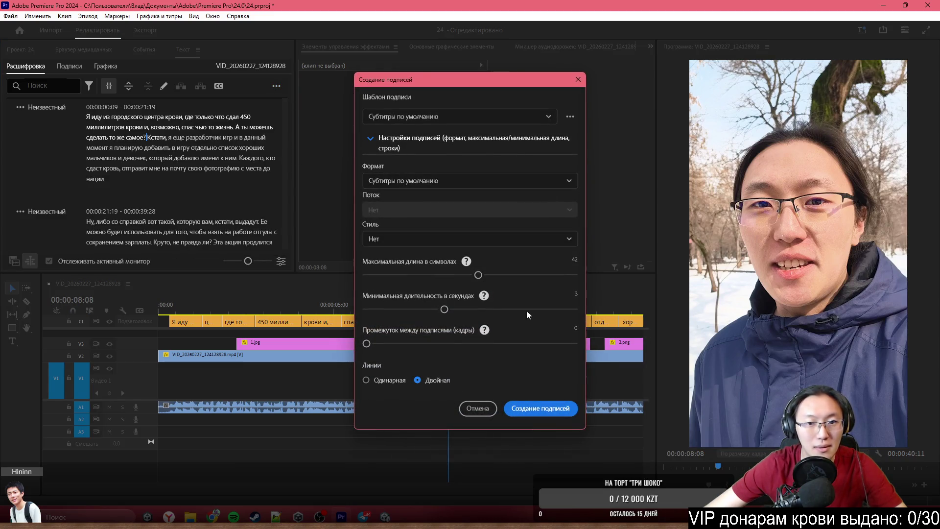
left_click_drag(455, 278, 376, 270)
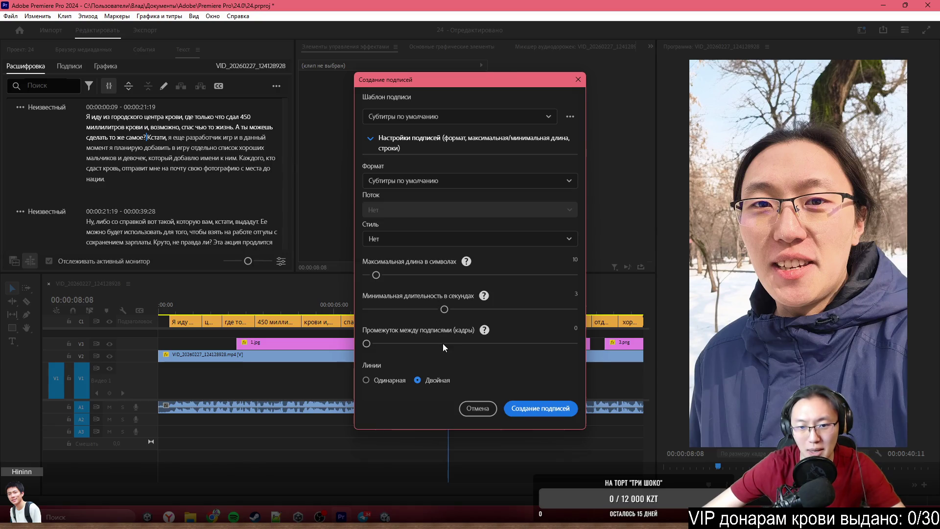
left_click(529, 413)
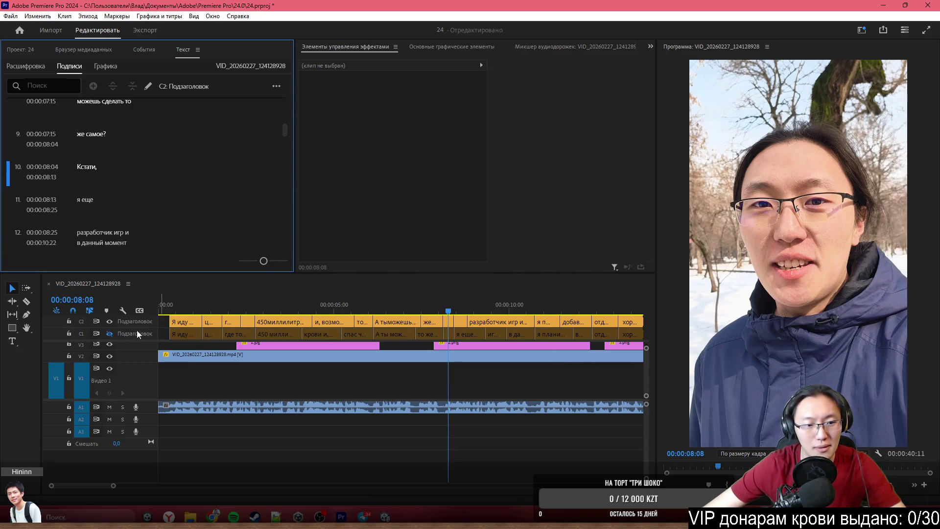
- Delete the extra second caption track from the timeline
left_click(69, 336)
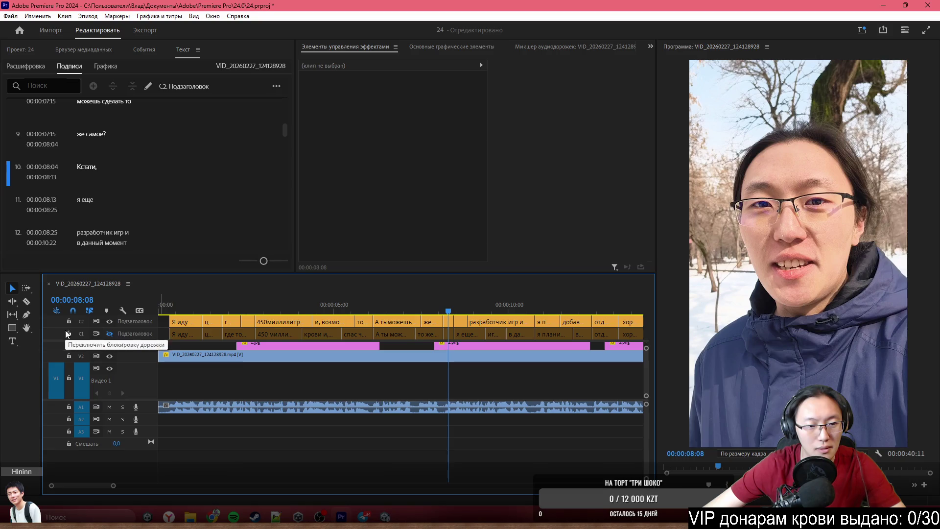
right_click(152, 326)
right_click(139, 334)
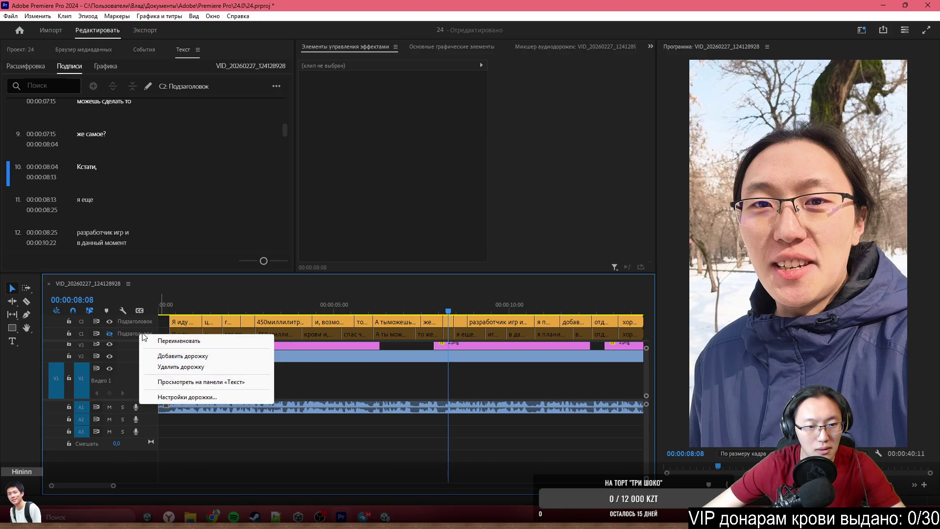
left_click(179, 368)
left_click(171, 307)
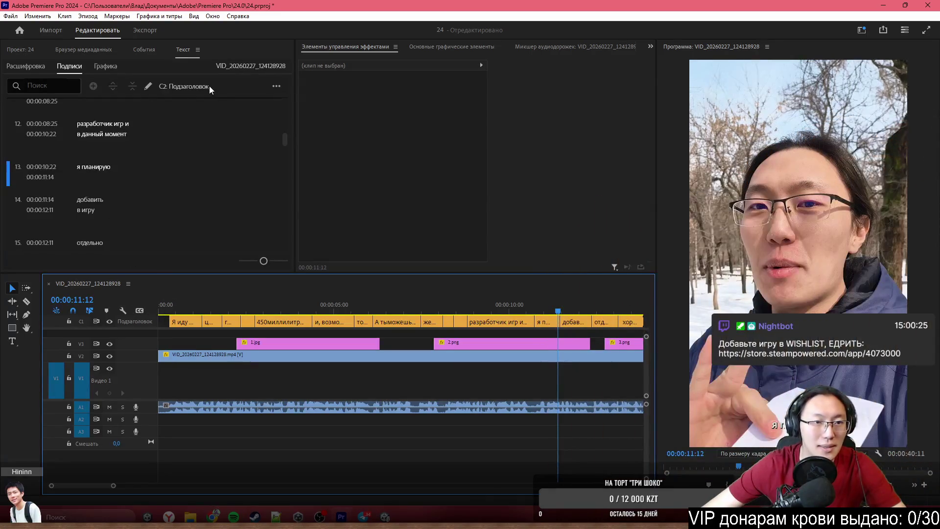
- Regenerate captions from the transcript with a shorter maximum length and minimum duration
left_click(277, 88)
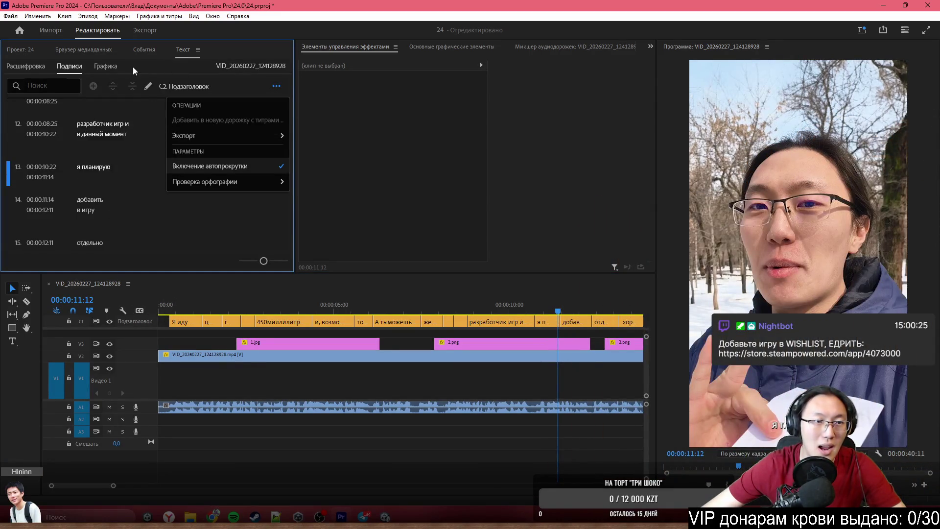
left_click(26, 66)
left_click(276, 86)
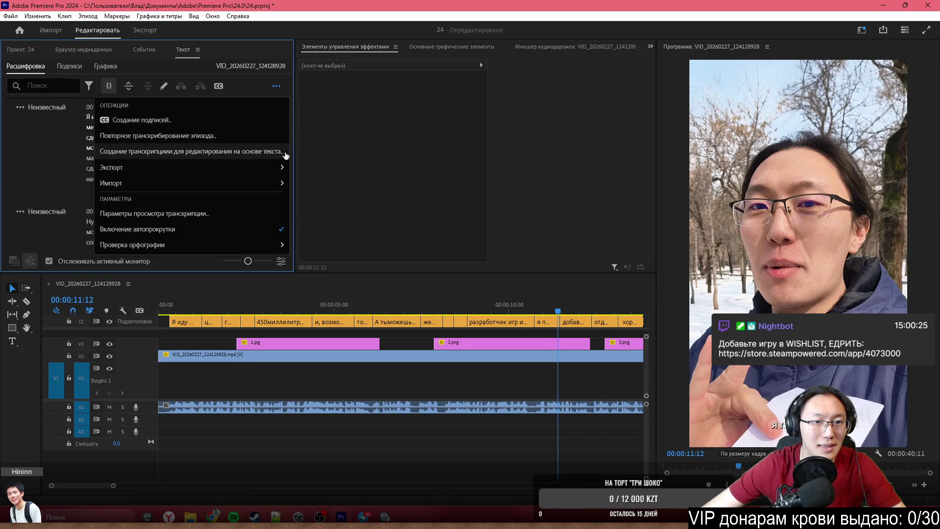
left_click(201, 121)
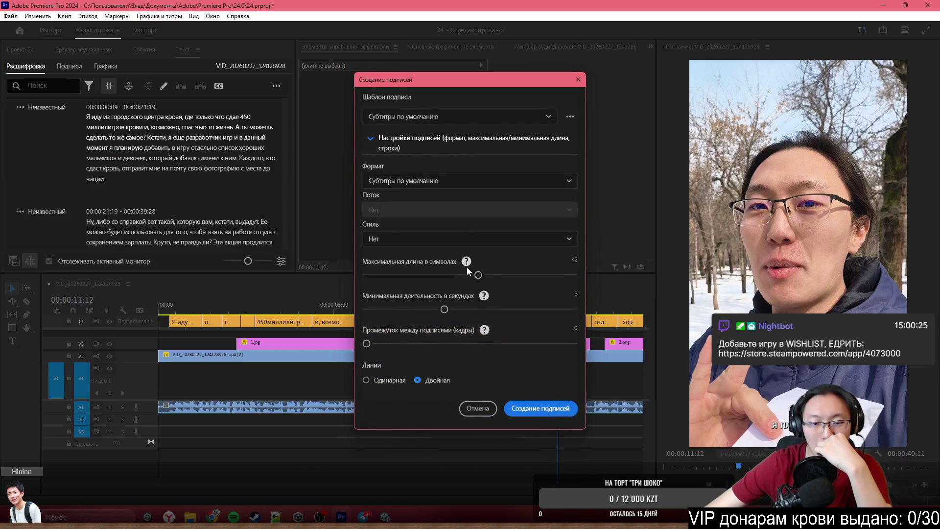
mouse_move(478, 275)
left_mouse_down()
mouse_move(363, 273)
mouse_move(376, 274)
left_mouse_up()
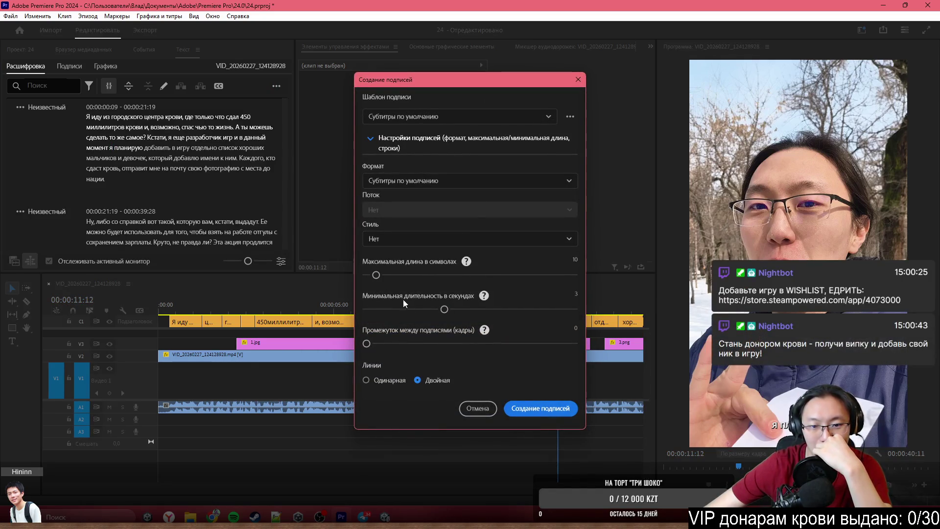
mouse_move(422, 308)
left_mouse_down()
mouse_move(375, 309)
mouse_move(513, 309)
mouse_move(364, 309)
mouse_move(553, 309)
mouse_move(378, 309)
left_mouse_up()
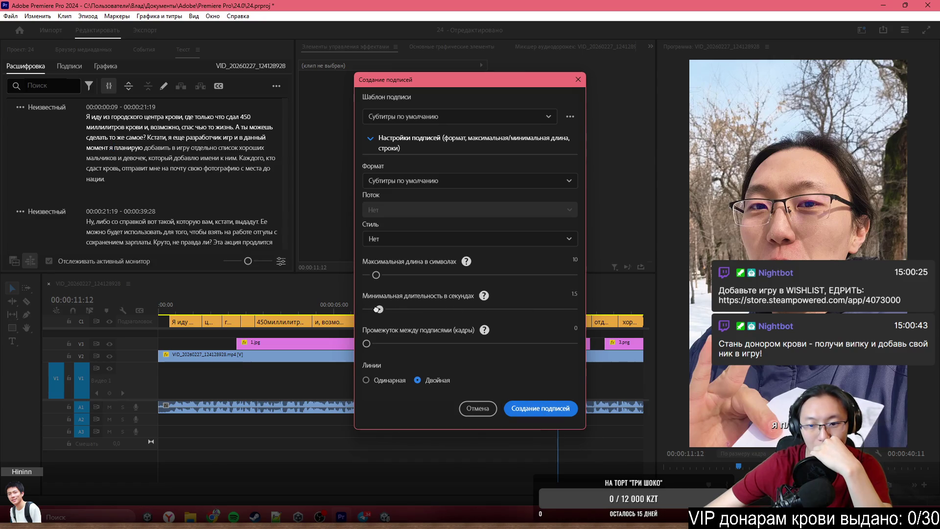
left_click(545, 410)
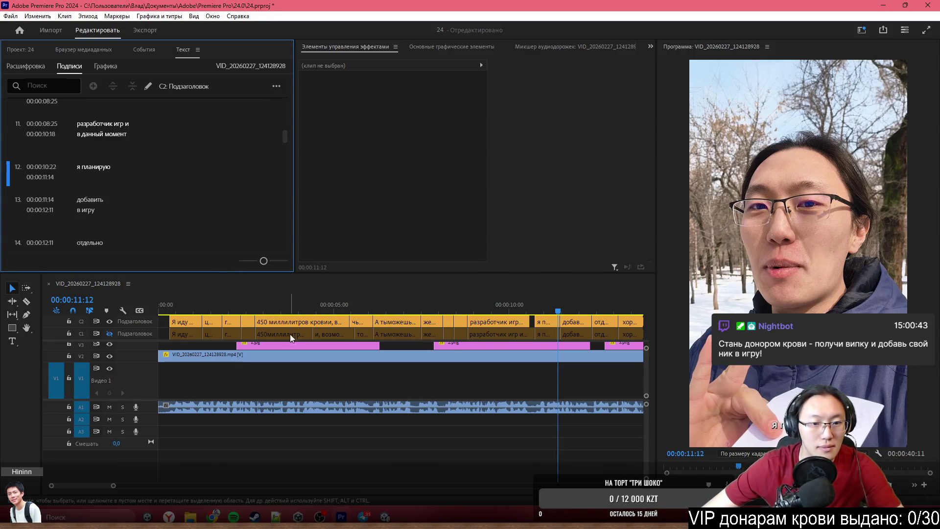
- Delete the old C1 caption track and play the sequence from the start
right_click(145, 333)
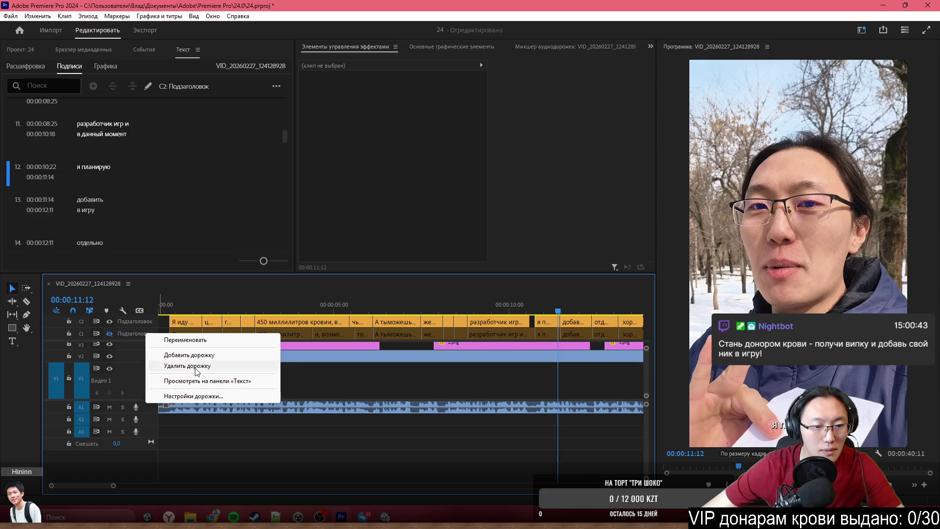
left_click(197, 370)
key("Home")
key("space")
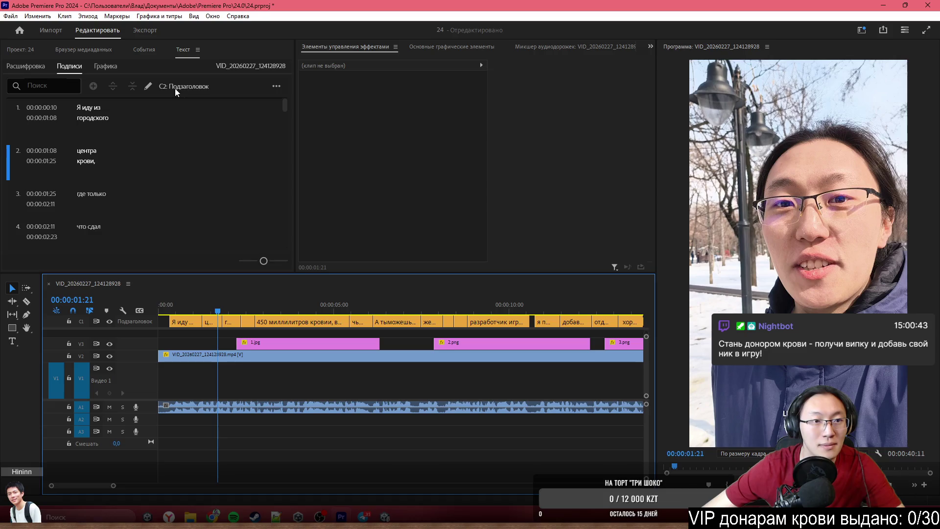
- Recreate single-line captions with a much shorter maximum length and minimum duration
left_click(276, 86)
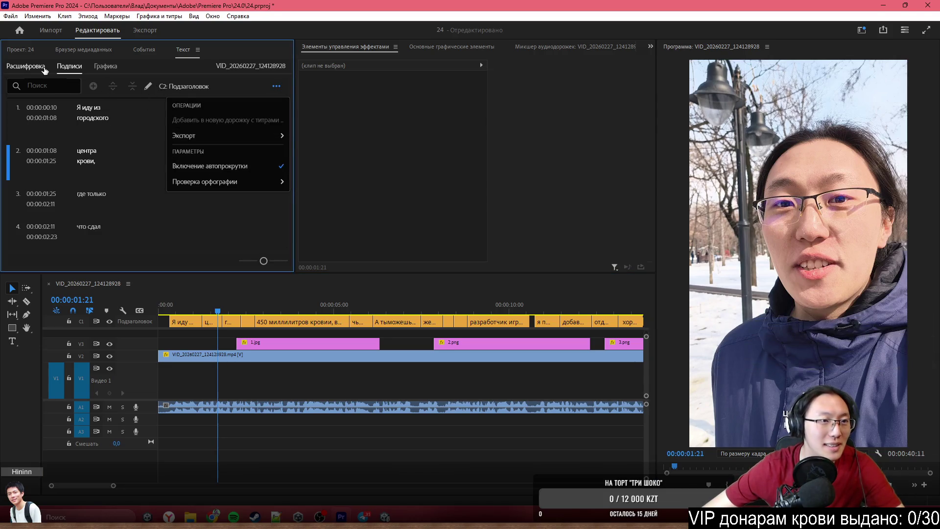
left_click(26, 66)
left_click(218, 90)
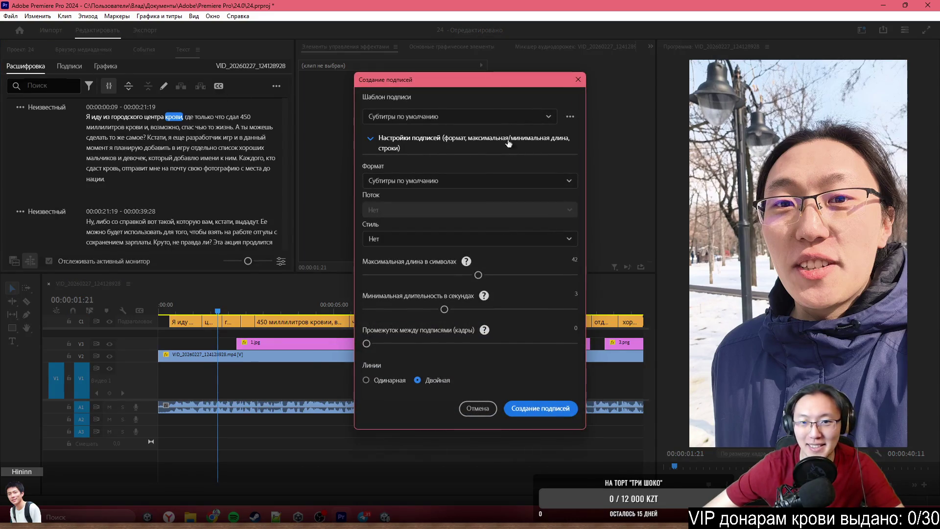
left_click(494, 116)
left_click(499, 106)
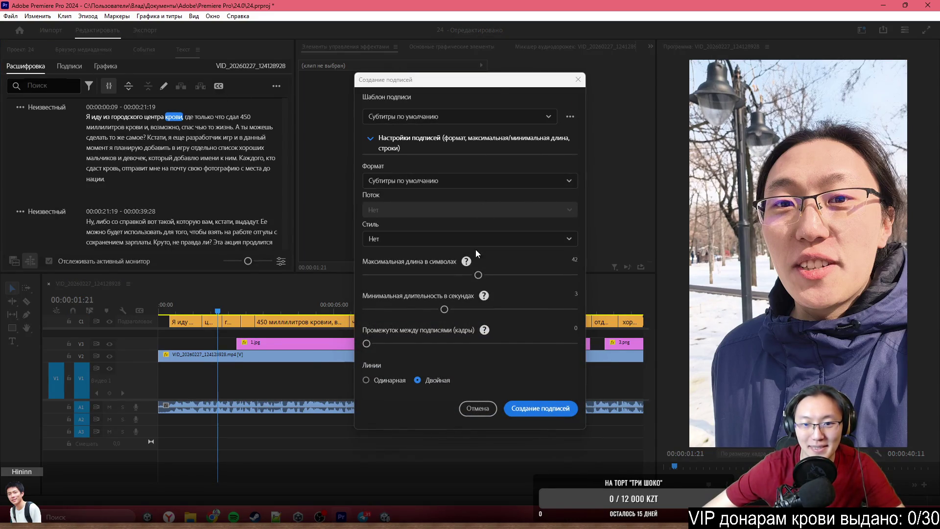
mouse_move(479, 275)
left_mouse_down()
mouse_move(356, 272)
mouse_move(377, 277)
left_mouse_up()
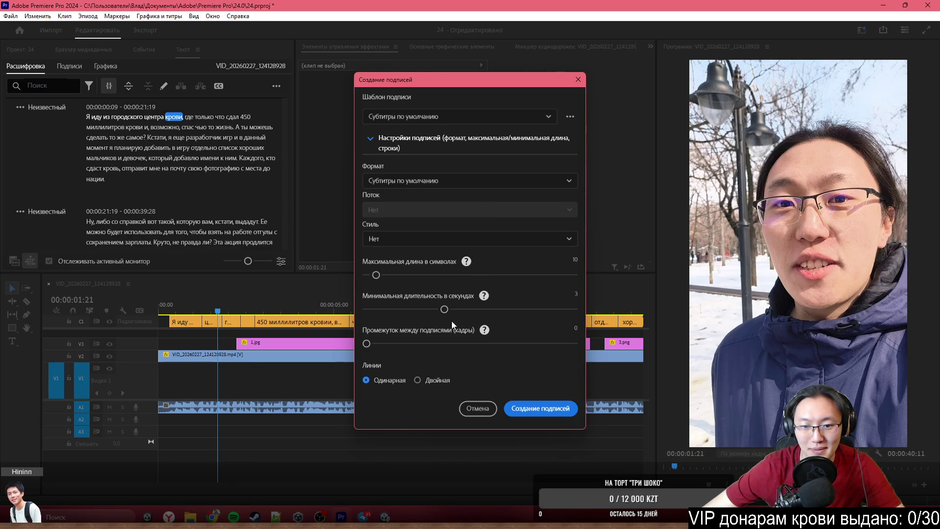
left_click_drag(527, 309, 363, 310)
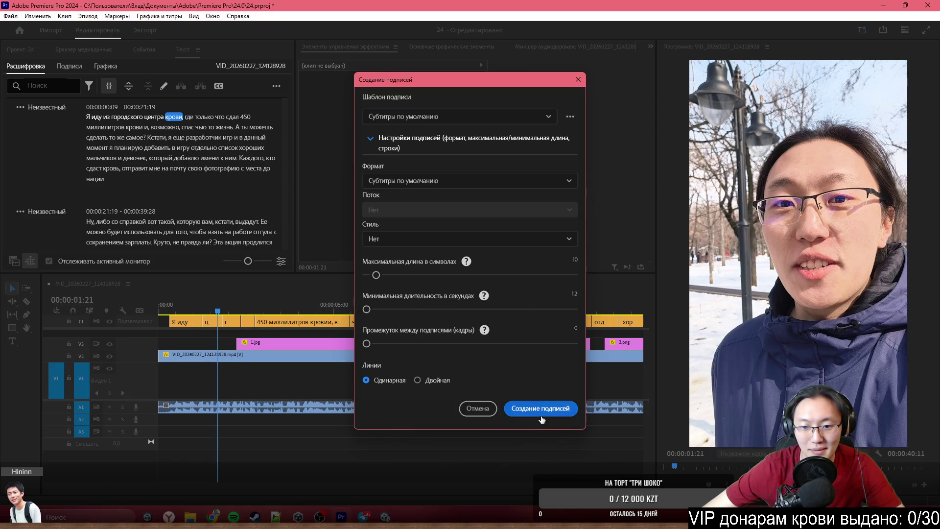
left_click(518, 406)
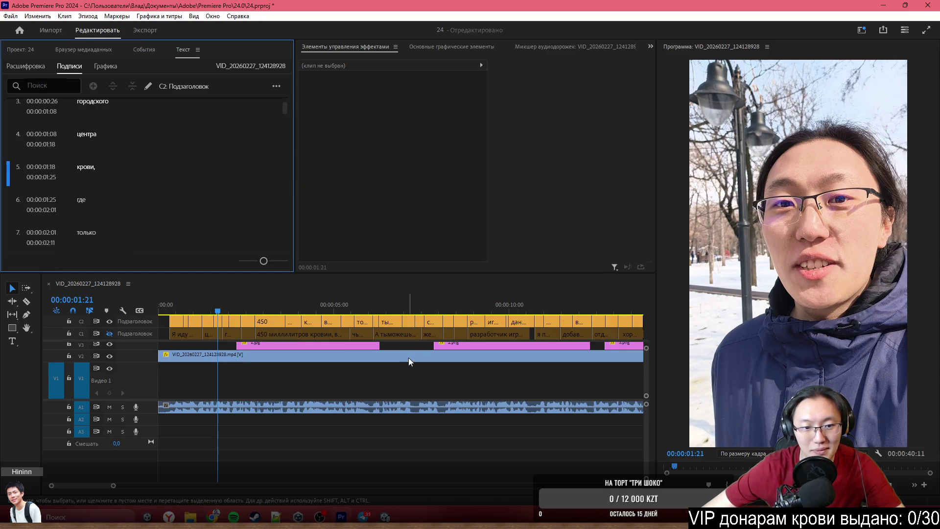
- Delete the previous caption track and play the sequence to review the word-by-word captions
right_click(110, 336)
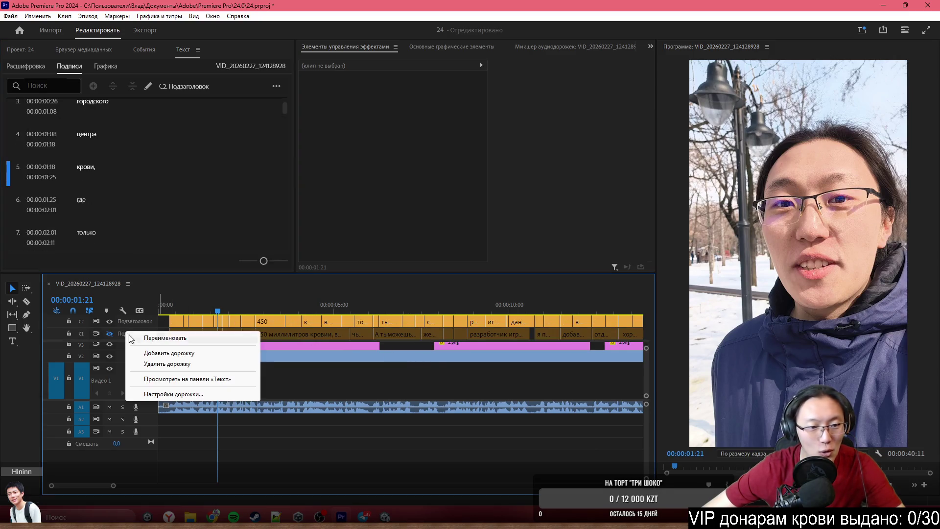
left_click(198, 364)
left_click_drag(190, 311, 147, 302)
key("space")
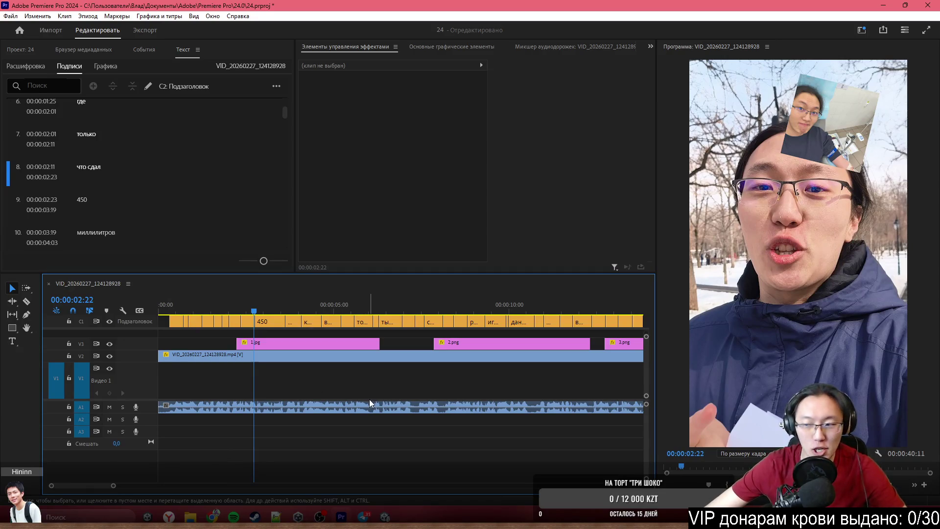
key("minus")
key("minus")
key("minus")
key("minus")
- Select every caption clip and switch their font from Tahoma to Shantell Sans Light, size 48
mouse_move(457, 337)
left_mouse_down()
mouse_move(367, 323)
mouse_move(164, 330)
left_mouse_up()
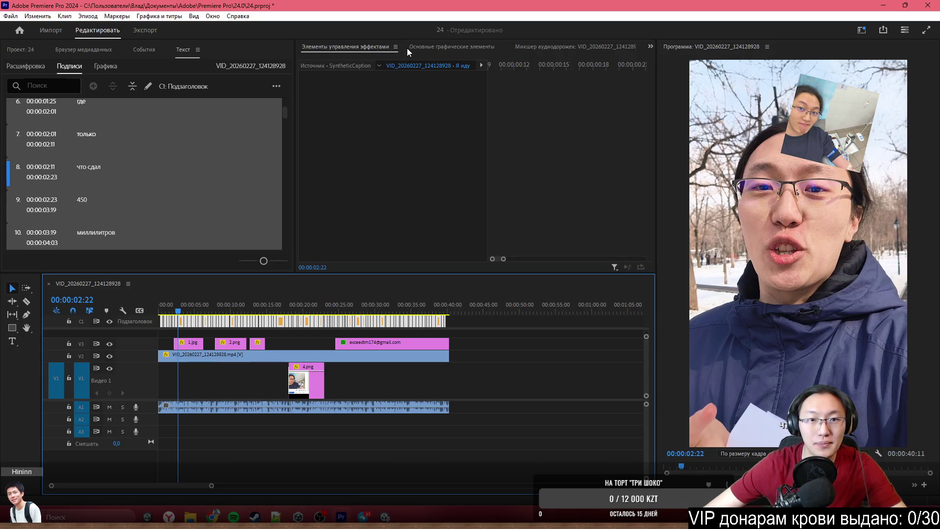
left_click(412, 47)
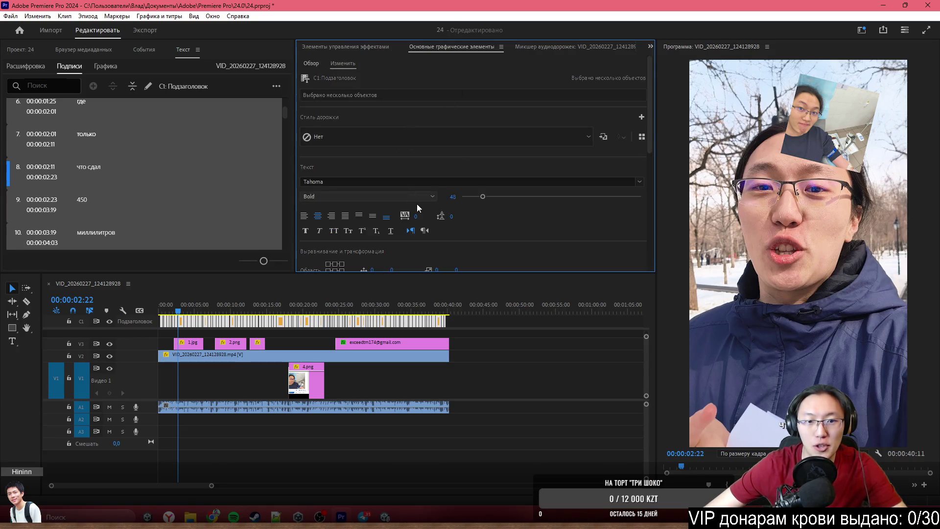
scroll(416, 204, "down", 2)
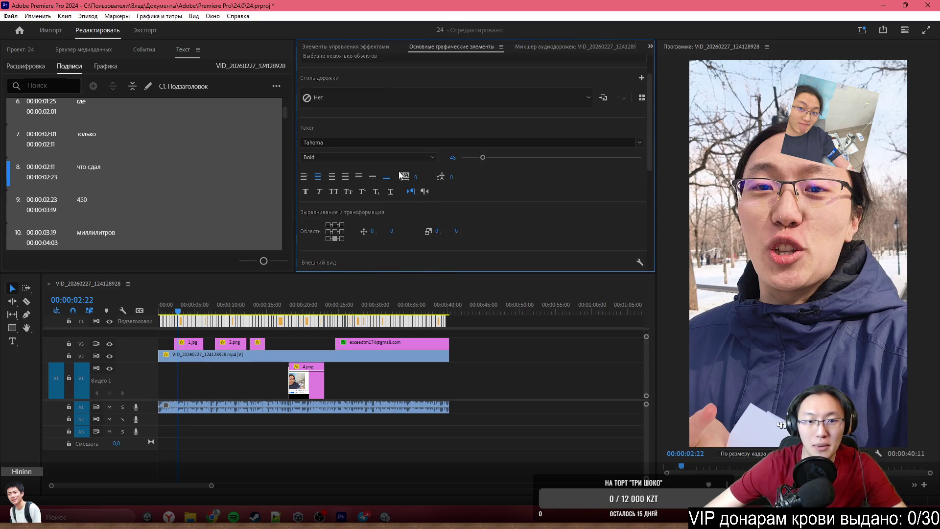
left_click(380, 143)
scroll(487, 299, "up", 3)
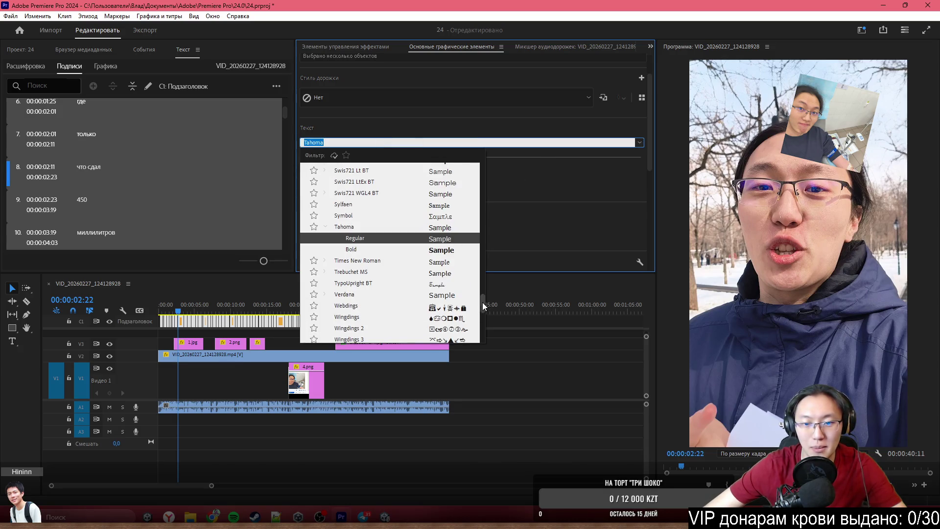
left_click_drag(484, 306, 471, 147)
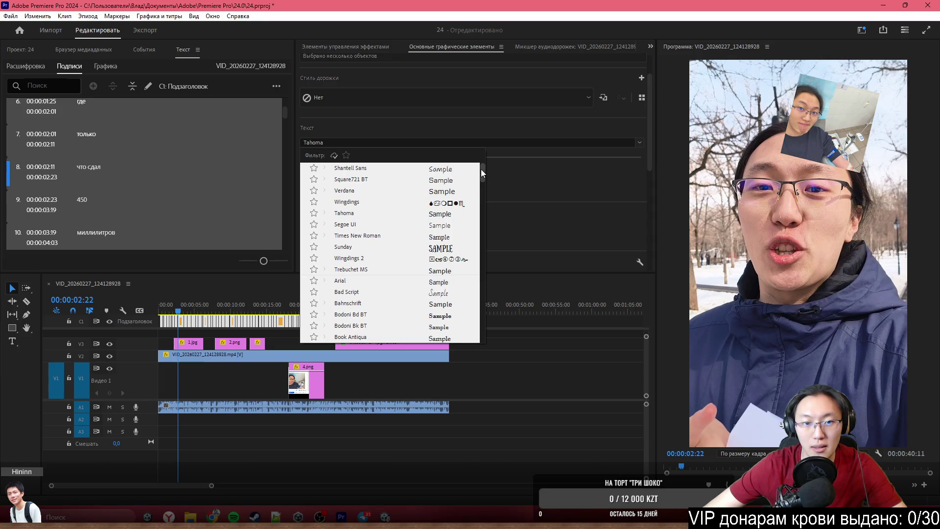
left_click(413, 169)
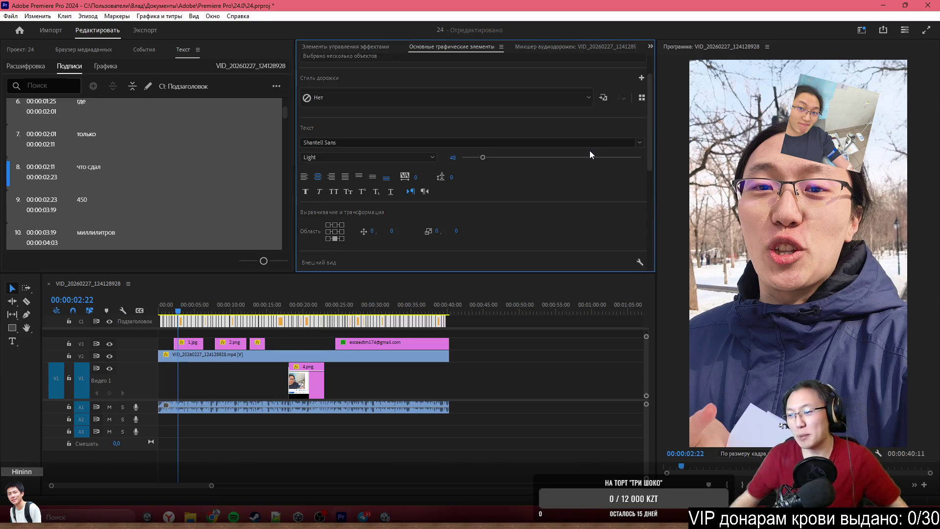
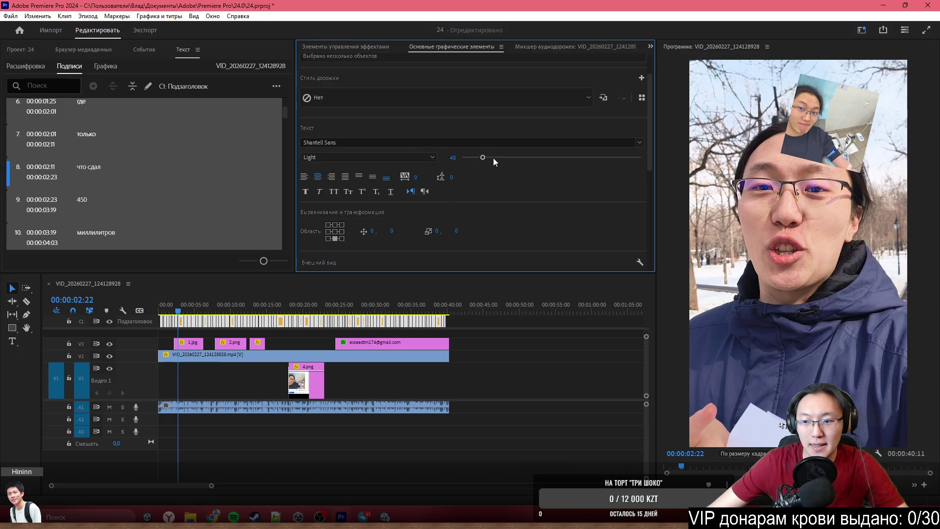
- Enlarge the caption font size to 84 and raise the captions to Position Y -138
left_click_drag(493, 158, 499, 158)
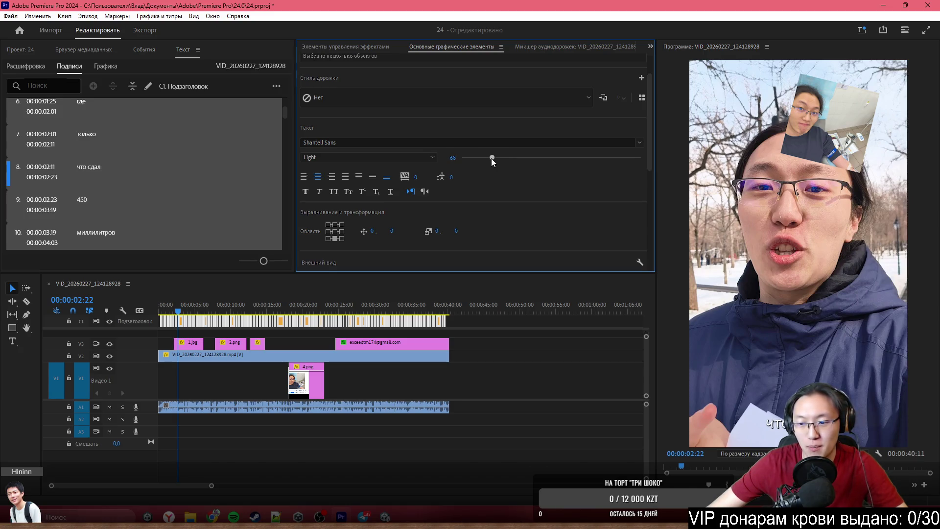
left_click_drag(500, 161, 498, 160)
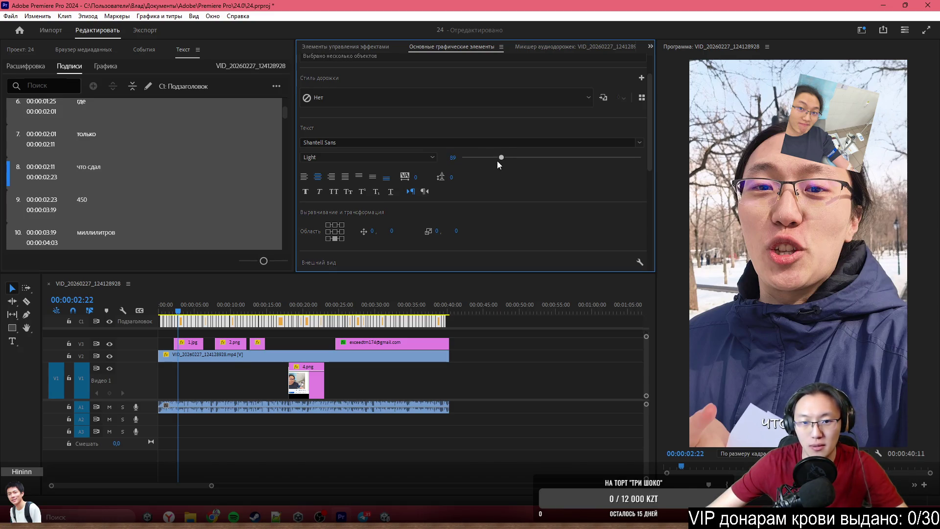
left_click(393, 232)
left_click_drag(395, 232, 369, 224)
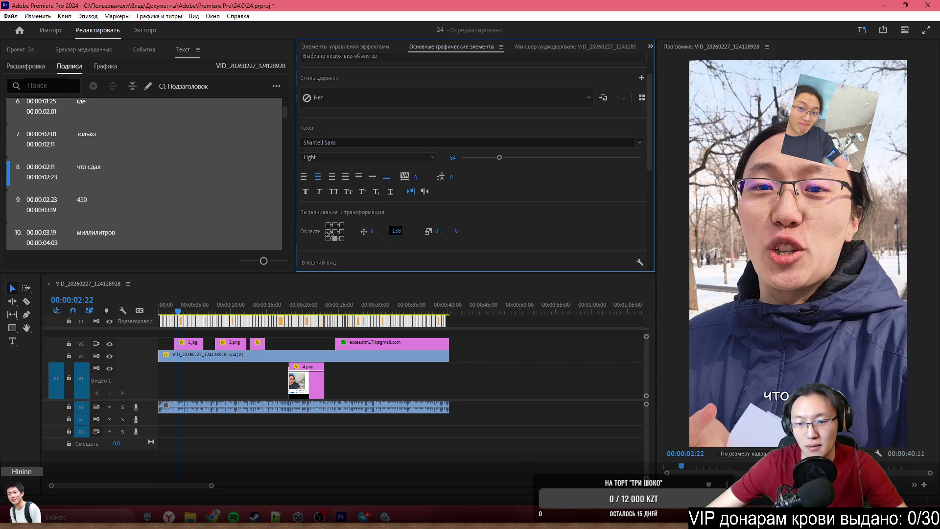
- Turn on the caption background box and disable the drop shadow
scroll(594, 180, "down", 5)
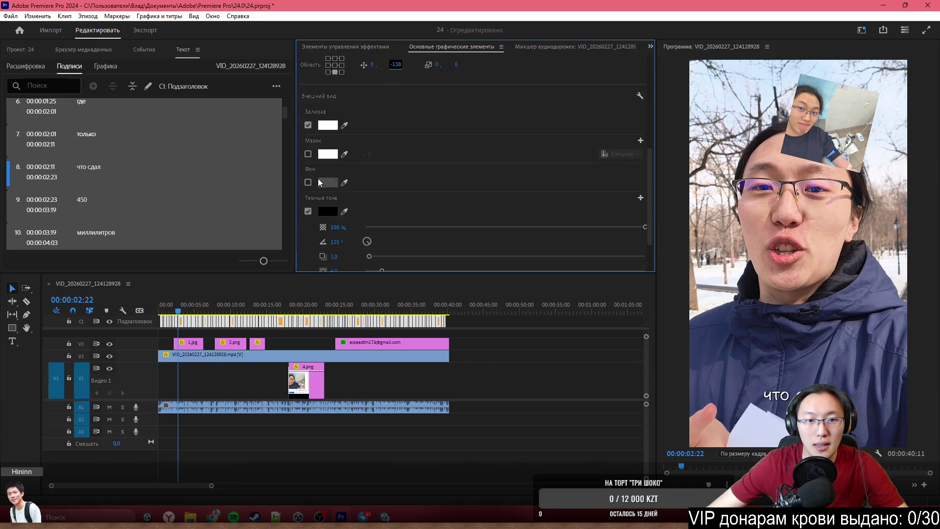
left_click(308, 182)
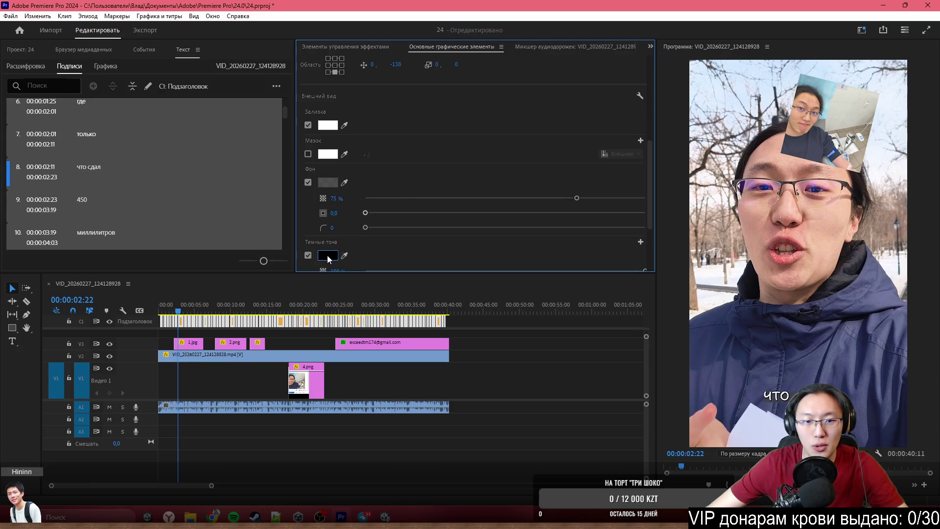
scroll(360, 243, "down", 3)
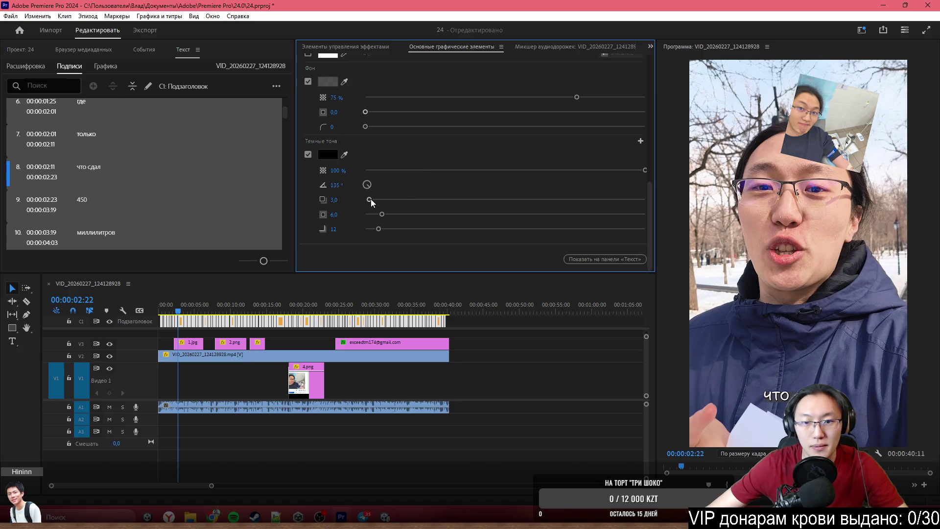
left_click(412, 200)
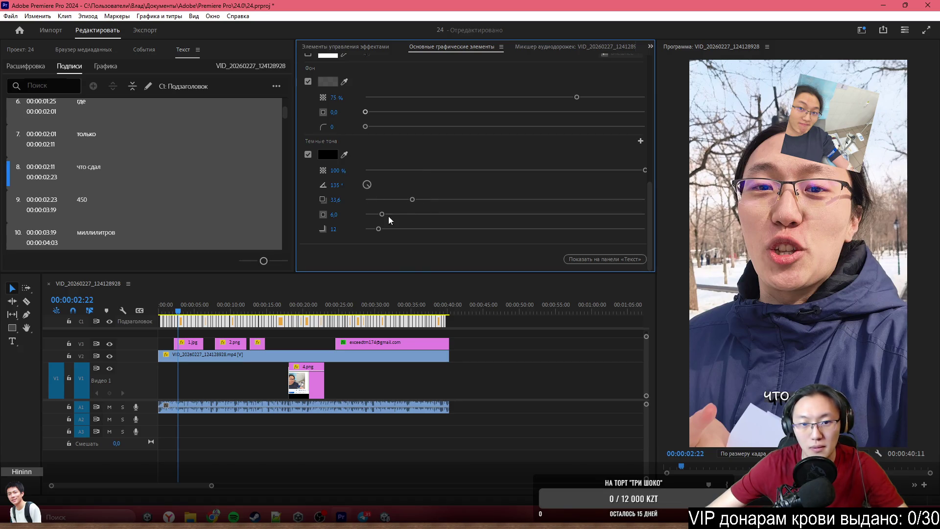
key("ctrl+z")
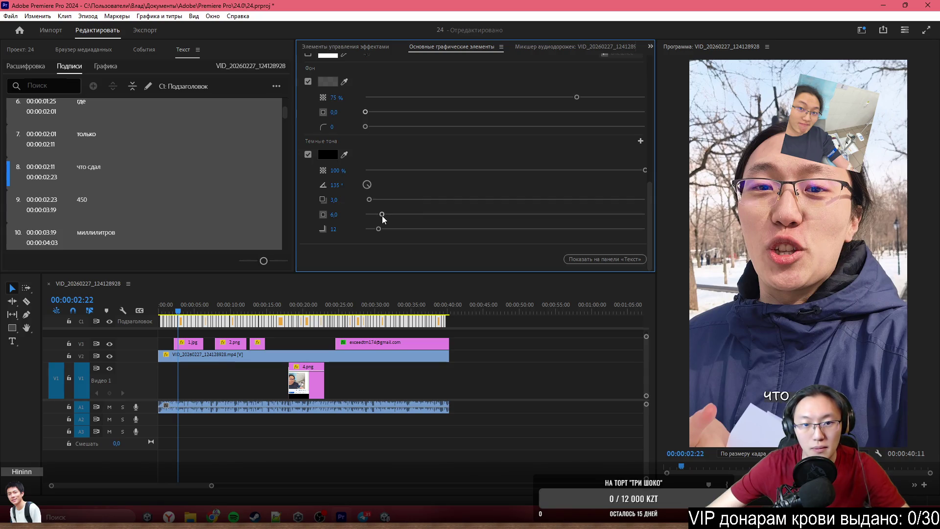
left_click(429, 219)
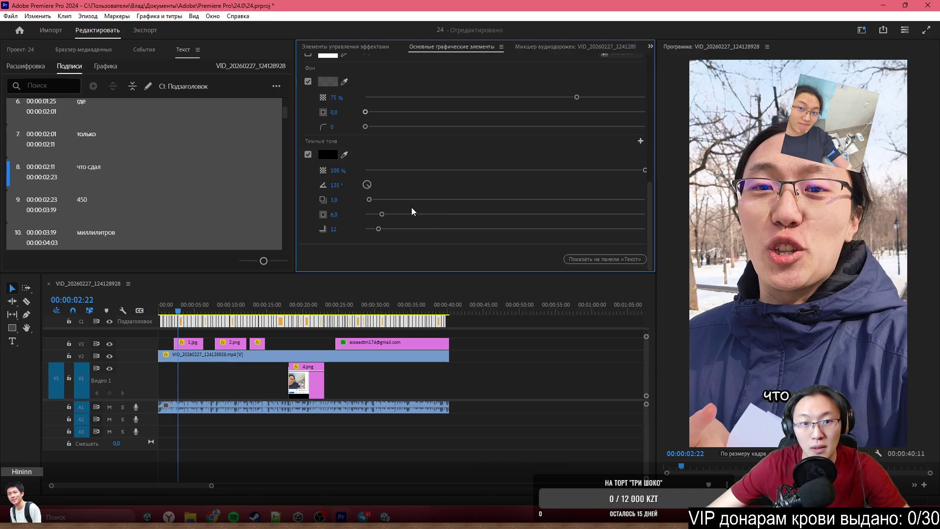
left_click(309, 155)
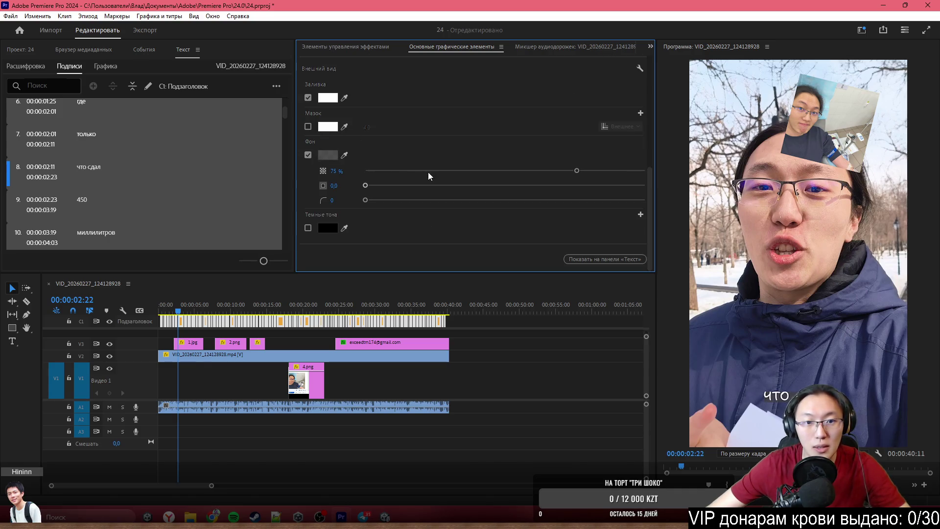
- Set the background box to size 45, corner rounding 41 and 100% opacity
left_click(433, 193)
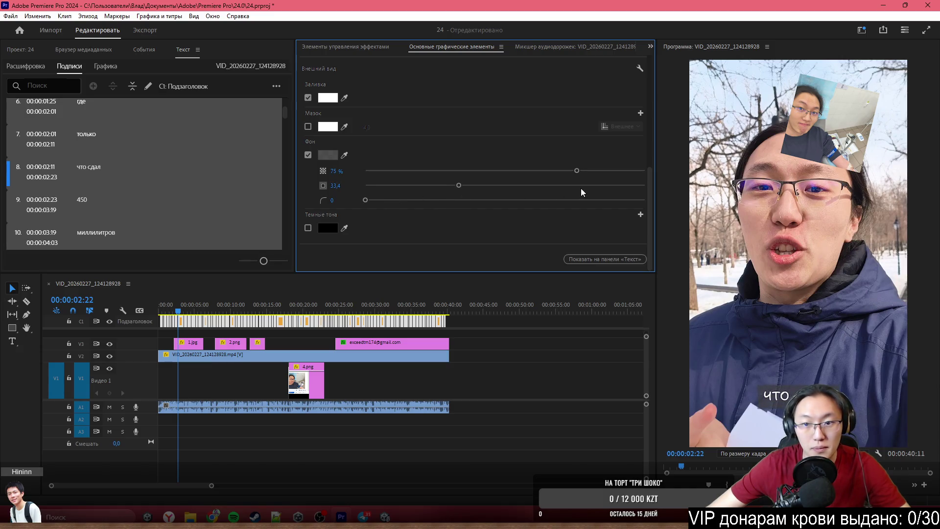
left_click(479, 191)
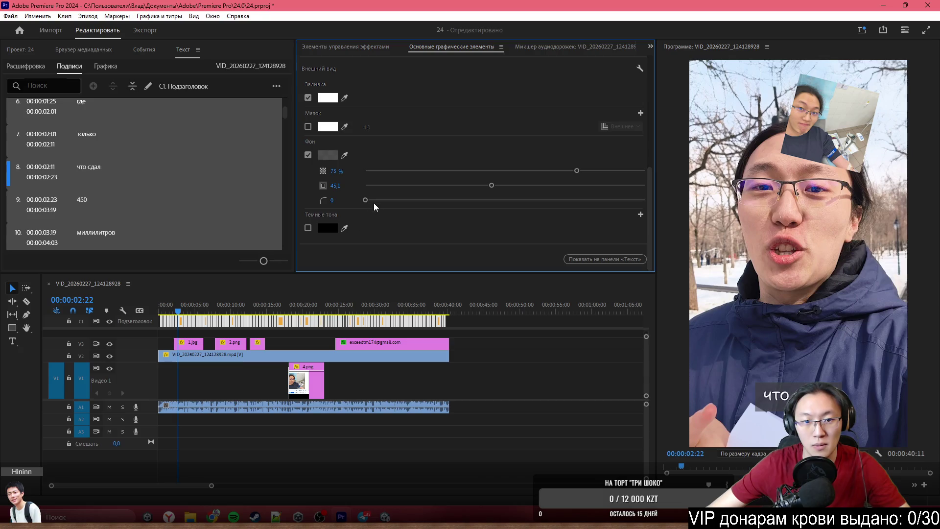
left_click_drag(395, 201, 481, 211)
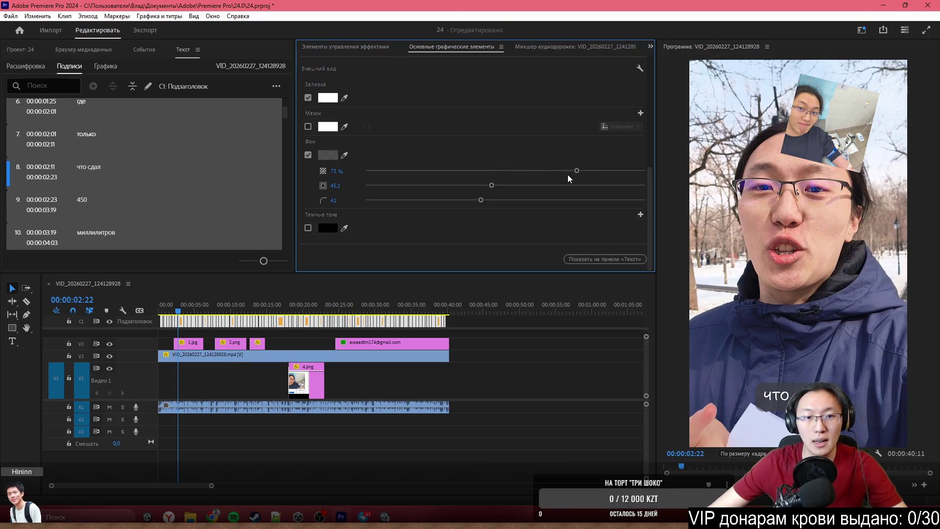
left_click(645, 172)
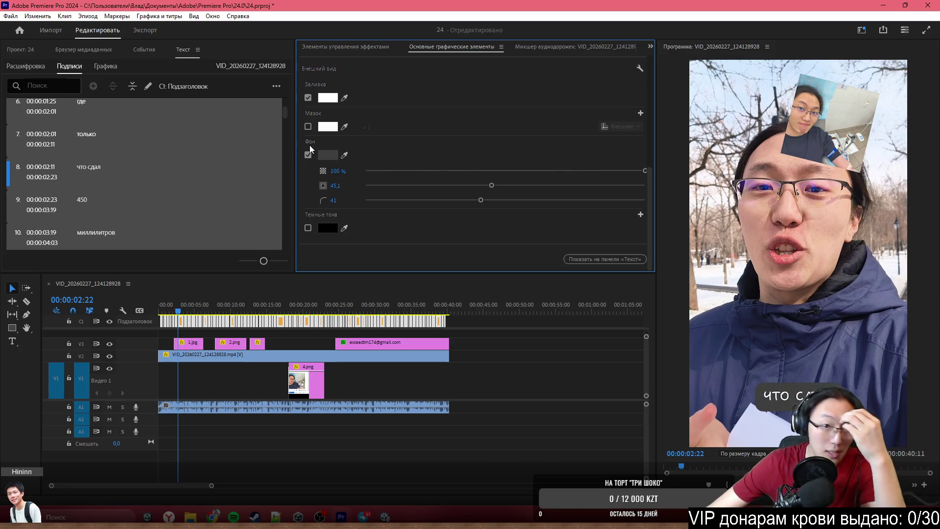
- Set the caption background box colour to black (000000)
left_click(327, 155)
left_click(386, 191)
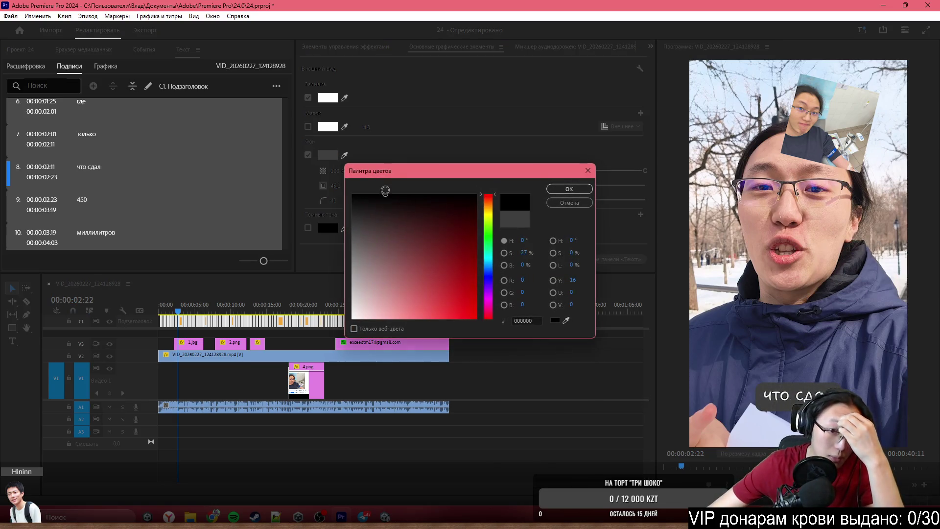
left_click(569, 188)
- Colour the caption text bright yellow FFFC00 and return to the video's start
left_click(328, 156)
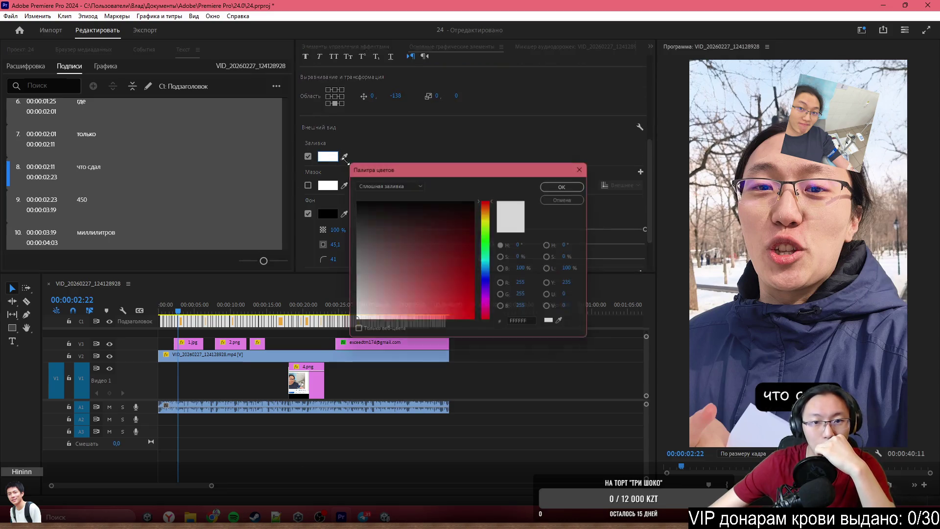
left_click(491, 220)
left_click(476, 323)
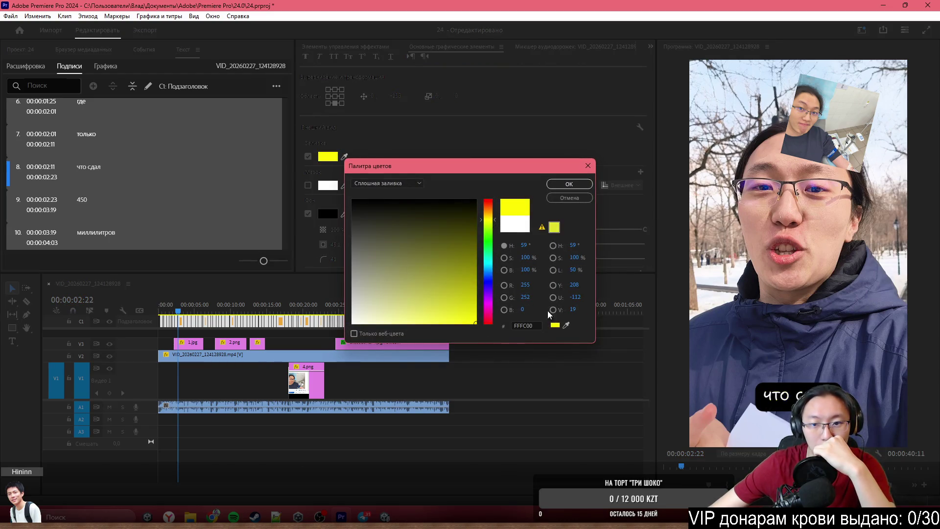
left_click(571, 187)
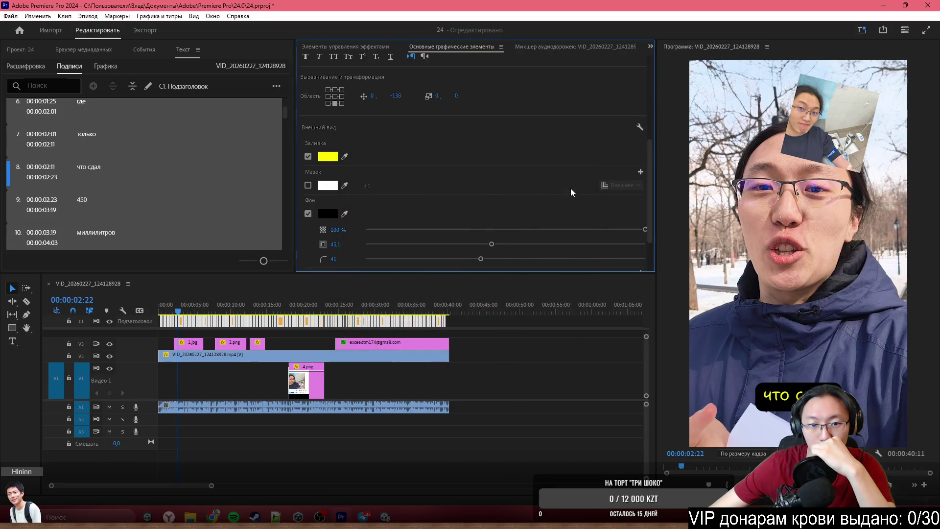
left_click_drag(178, 311, 147, 311)
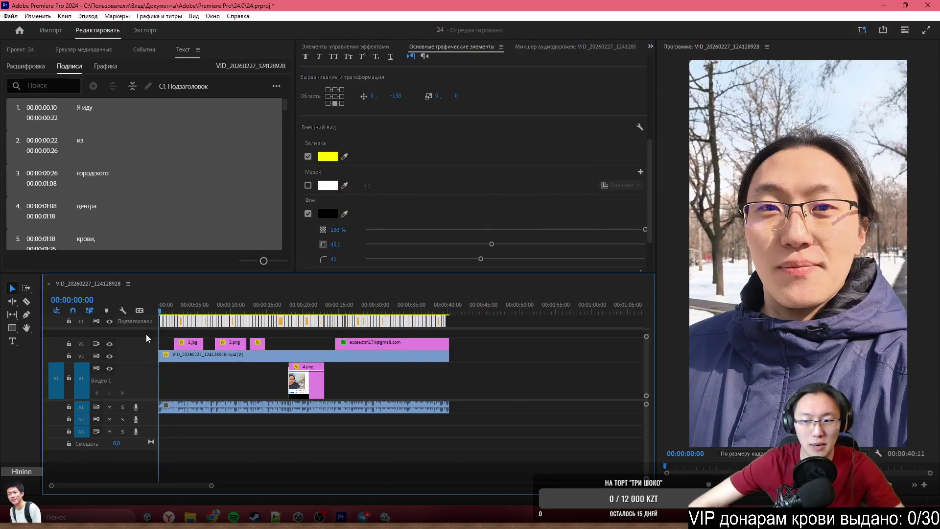
- Preview the captions, then change caption 16 from 'ты можешь' to 'ты кстати'
key("space")
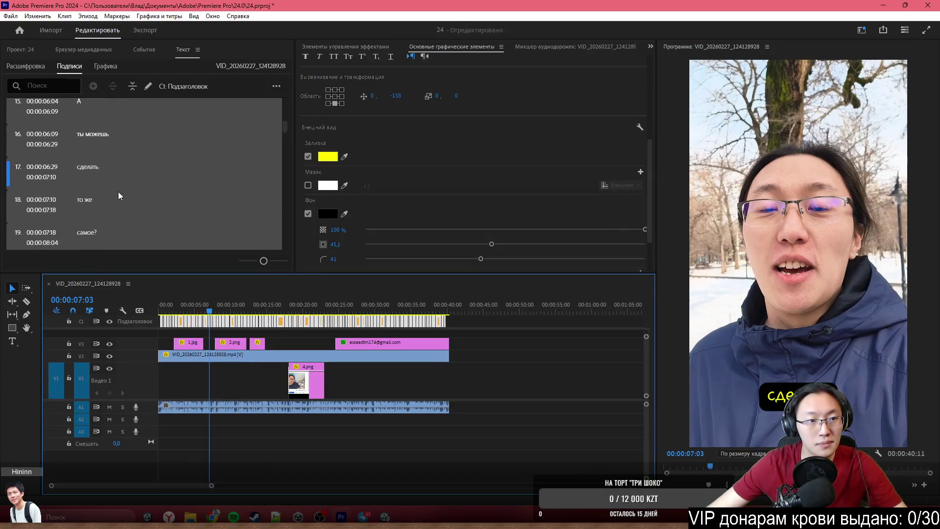
left_click(114, 139)
left_click(113, 116)
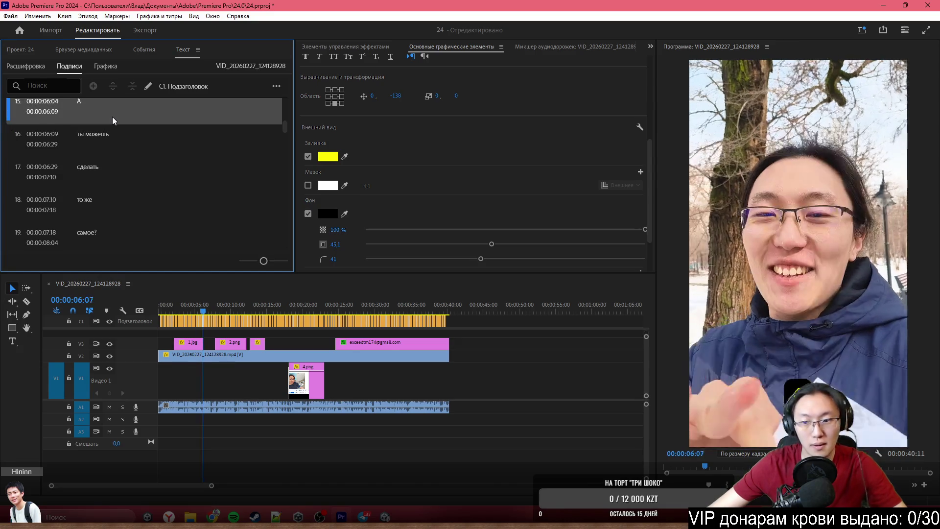
left_click(119, 178)
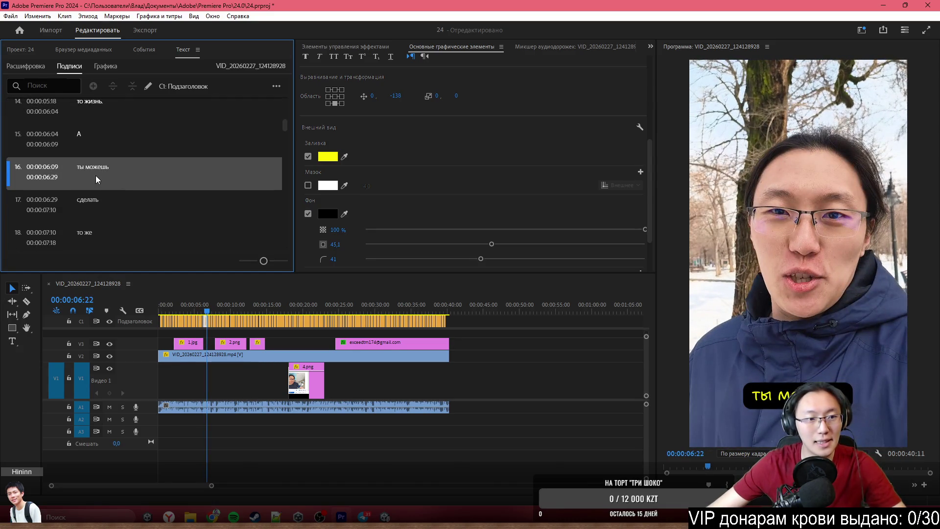
left_click(84, 171)
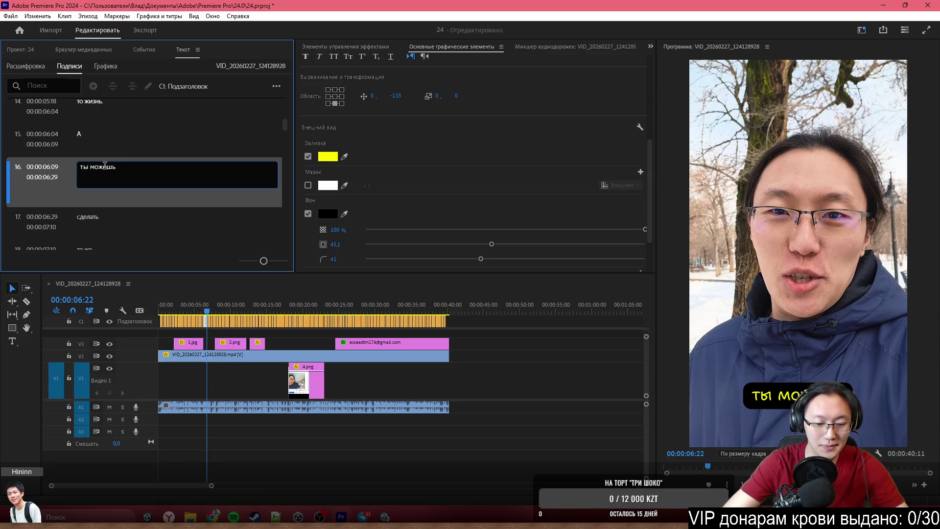
type("кстати")
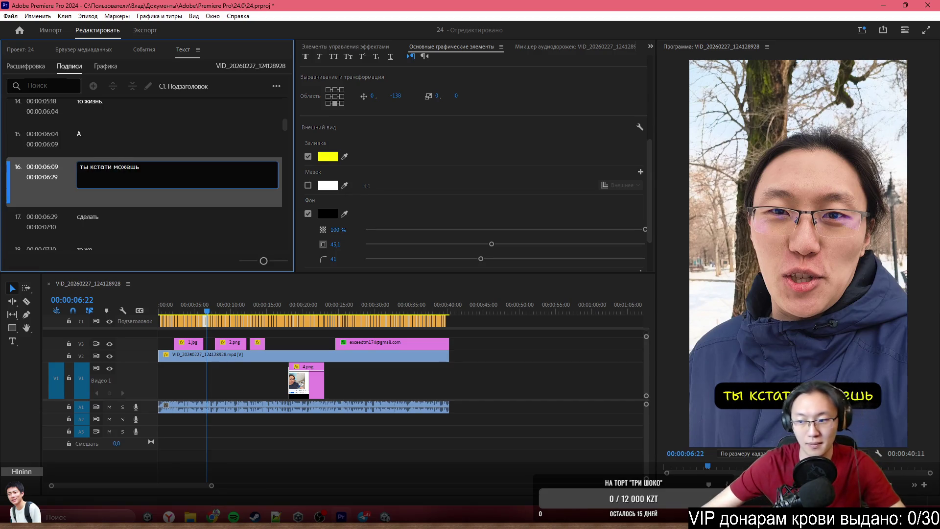
left_click_drag(141, 171, 112, 173)
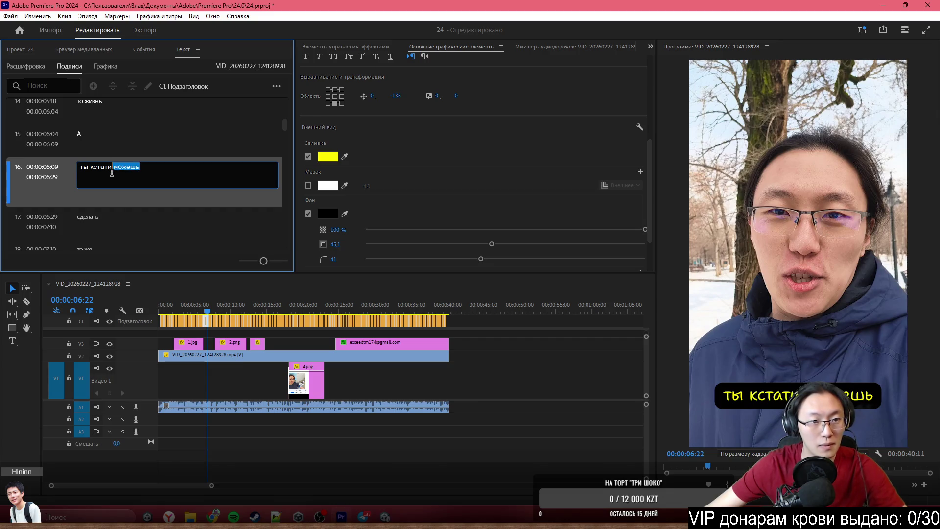
key("BackSpace")
left_click(90, 219)
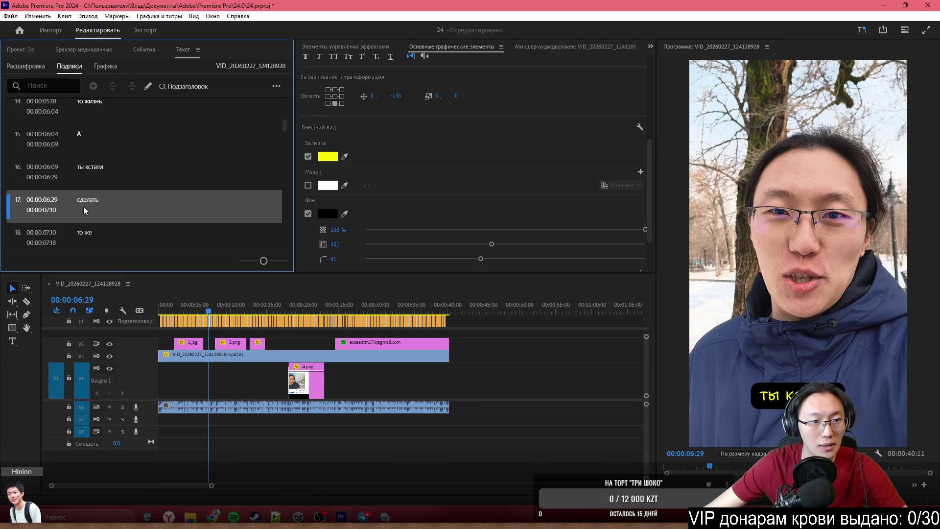
- Add 'можешь' before 'сделать' in caption 17
left_click(83, 207)
double_click(83, 200)
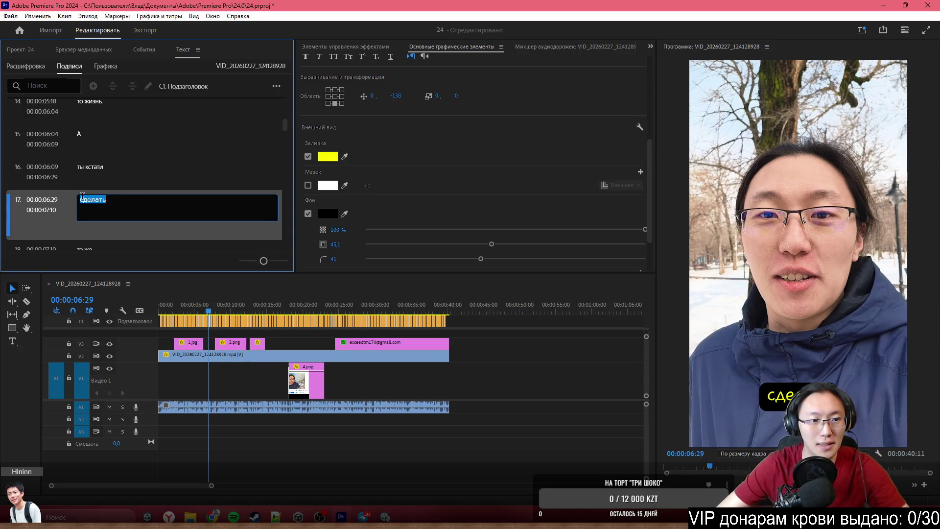
type("можешь")
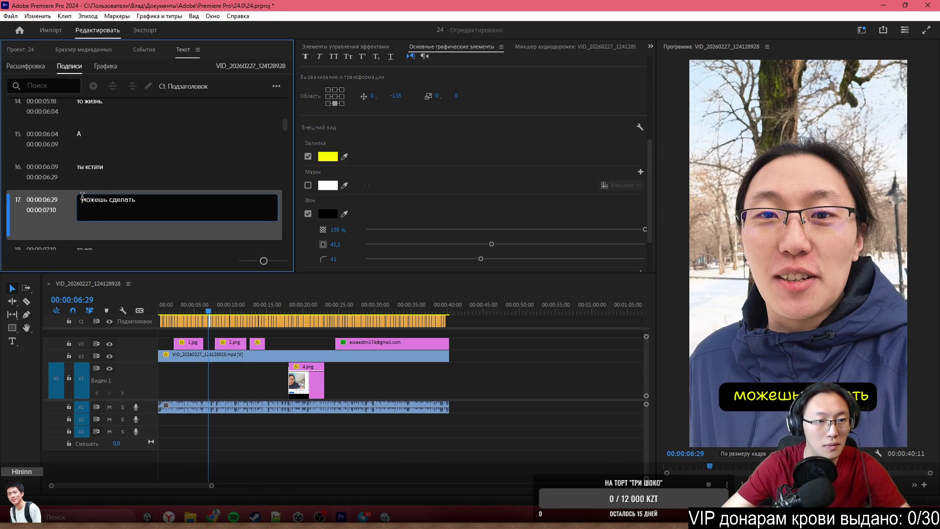
left_click(126, 178)
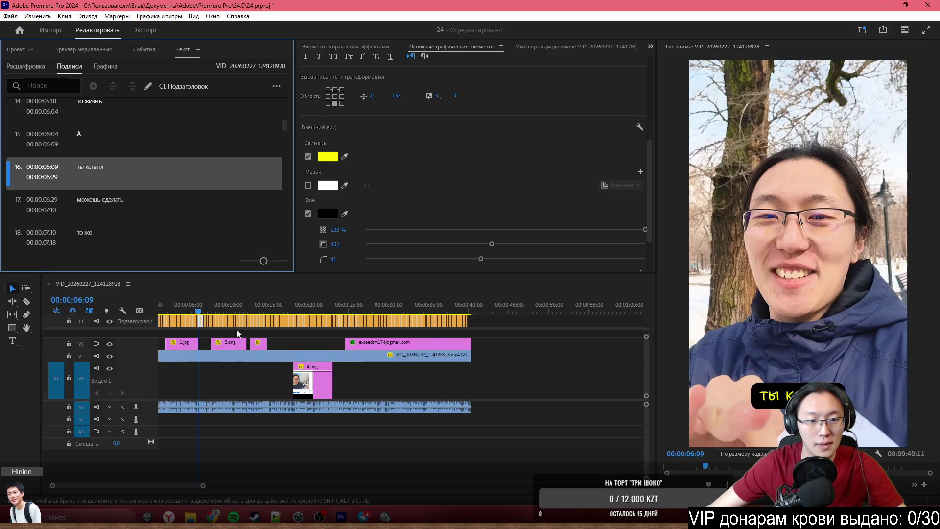
- End the 'ты кстати' caption sooner and start 'можешь сделать' at 06:23, then review
scroll(238, 334, "up", 10)
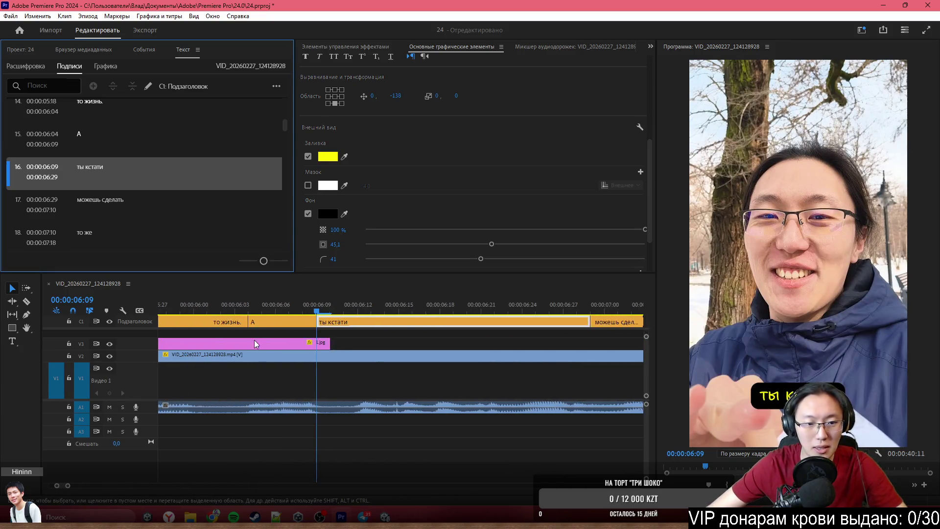
scroll(334, 316, "down", 2)
left_click(232, 310)
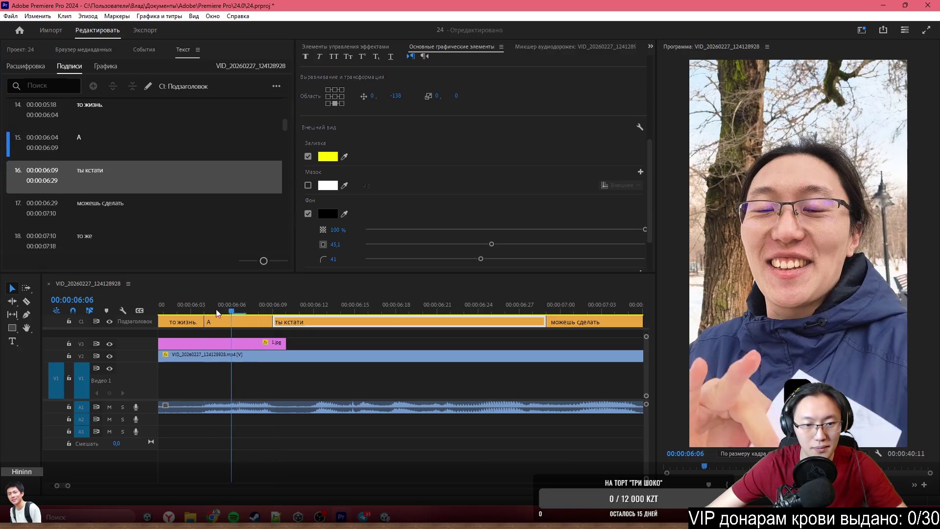
key("space")
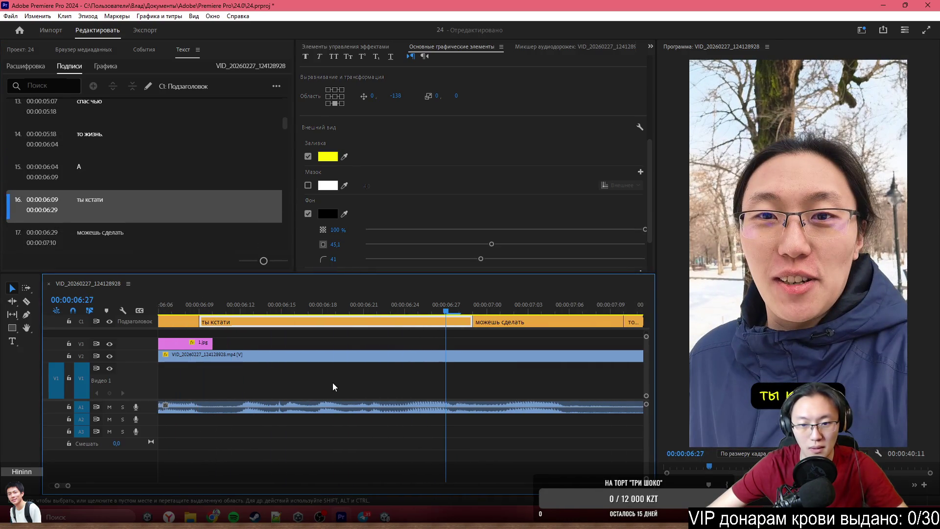
mouse_move(310, 308)
left_mouse_down()
mouse_move(226, 311)
mouse_move(401, 324)
left_mouse_up()
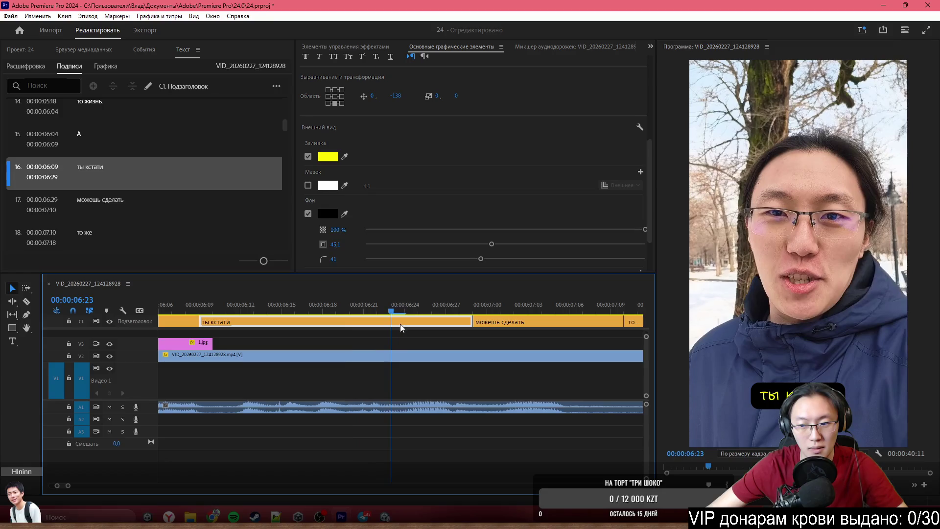
mouse_move(472, 322)
left_mouse_down()
mouse_move(380, 322)
mouse_move(389, 322)
left_mouse_up()
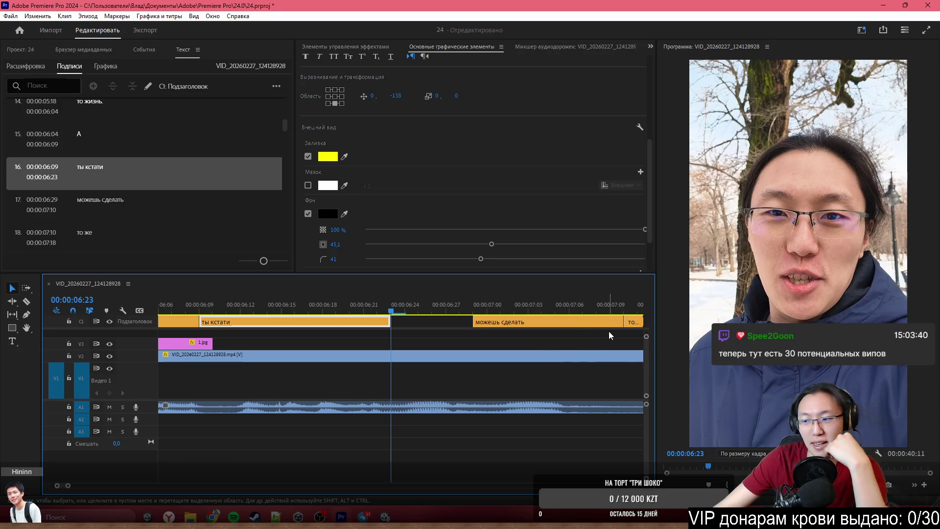
left_click_drag(473, 322, 391, 321)
scroll(372, 346, "down", 2)
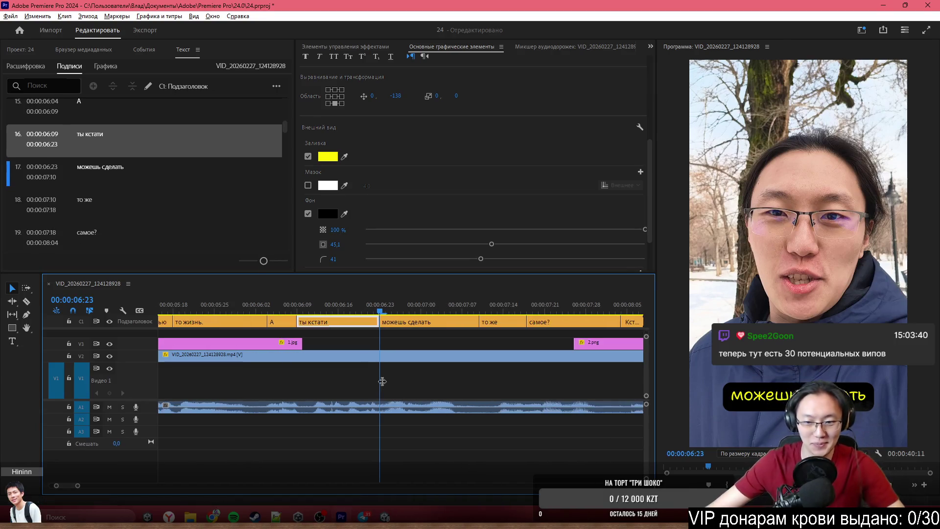
left_click(315, 309)
key("space")
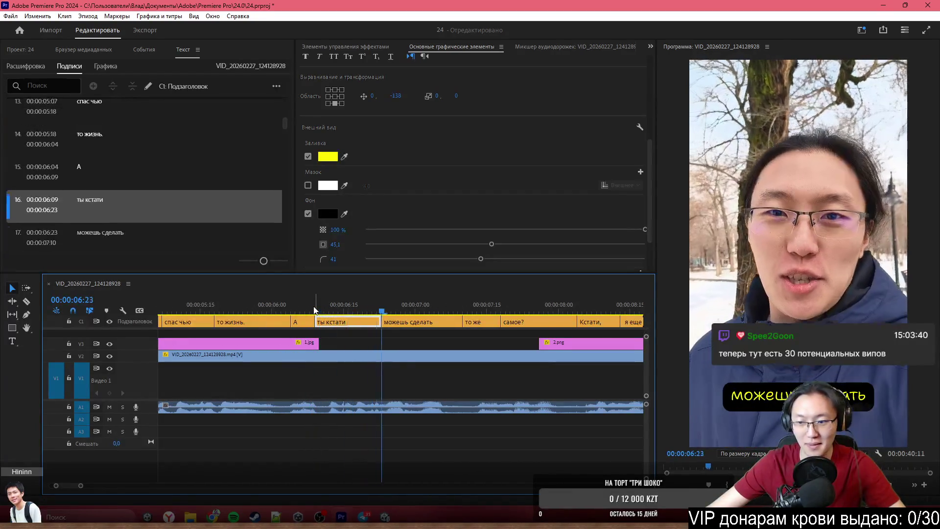
key("space")
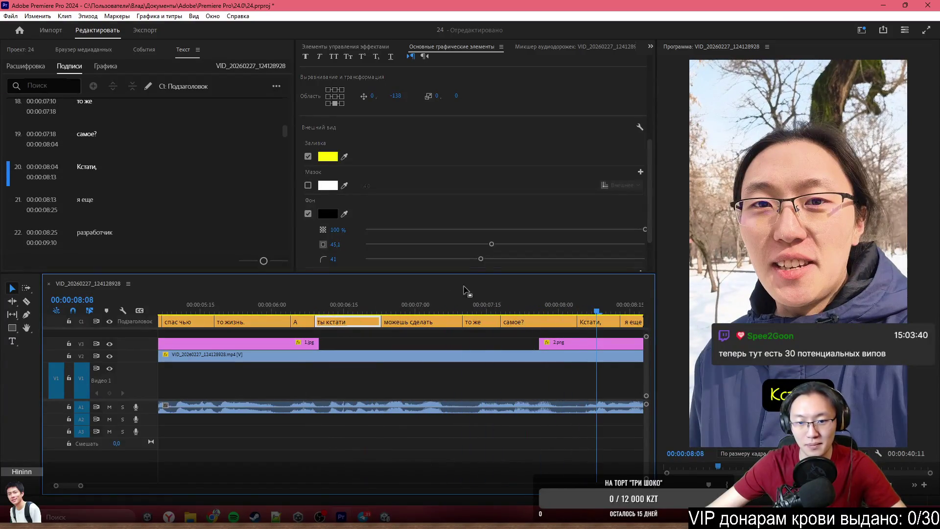
- Remove the question mark from the 'самое?' caption and play it back
left_click(525, 320)
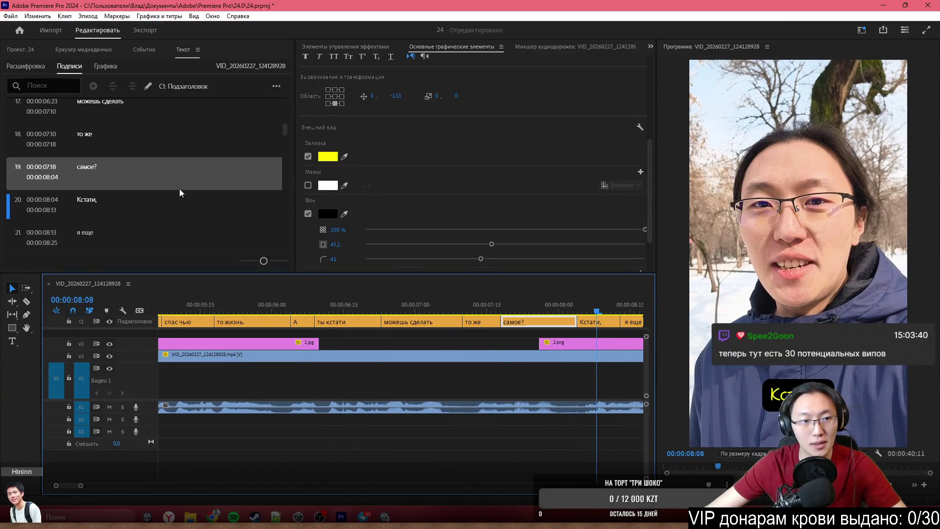
double_click(157, 169)
left_click(154, 167)
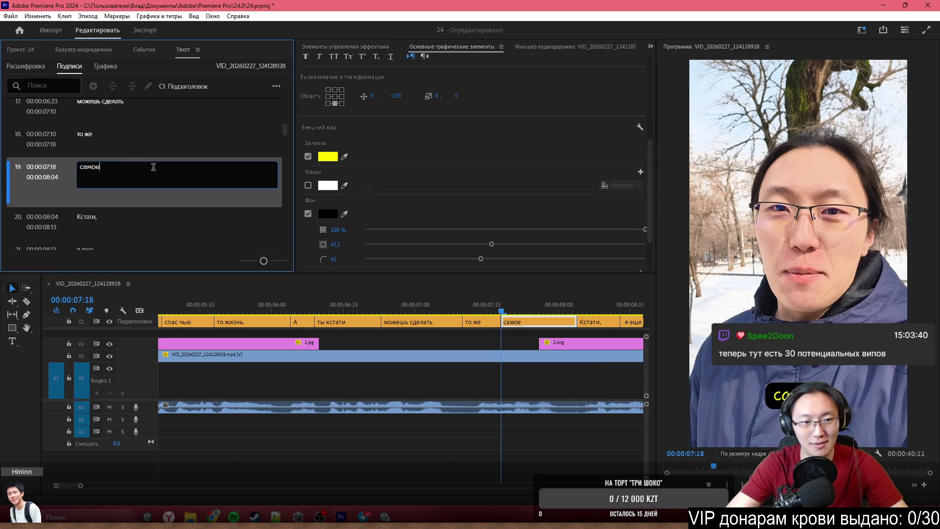
left_click(419, 304)
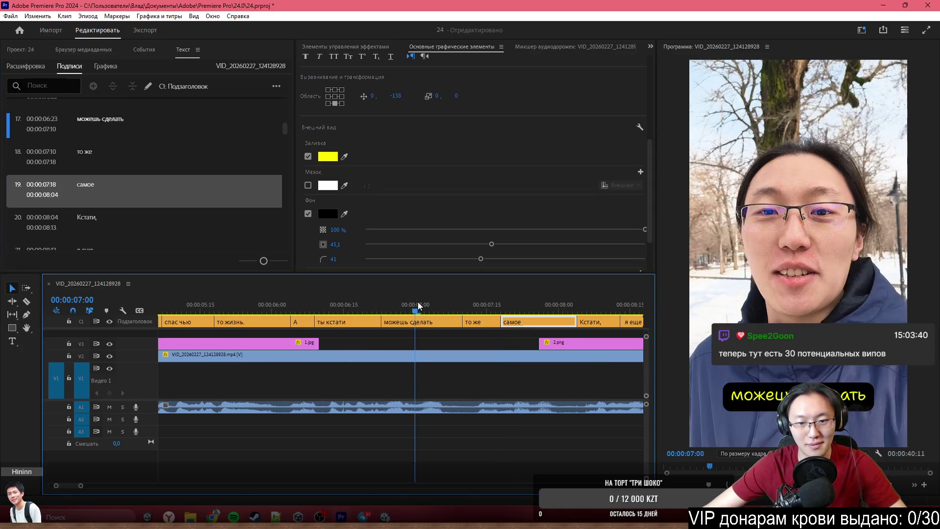
key("space")
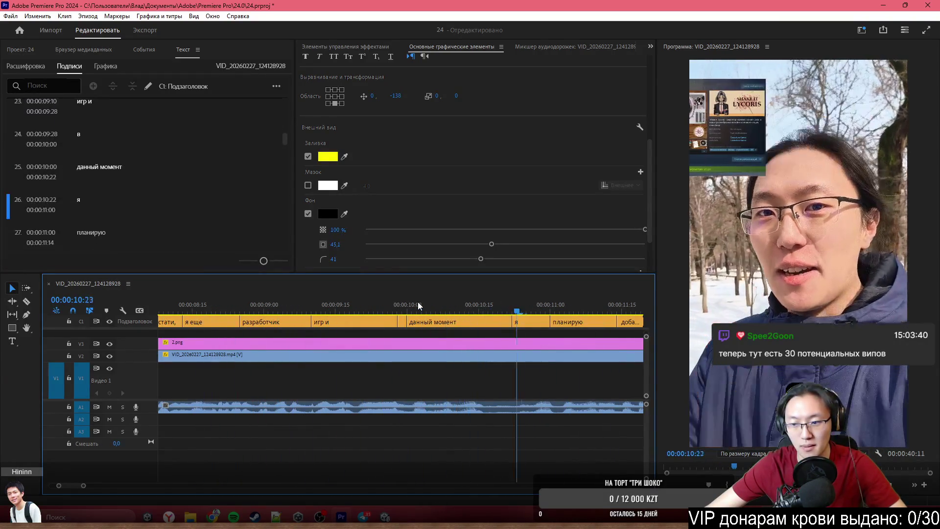
key("space")
- Replay the 'игр и' captions from around 09:09 to check them
scroll(342, 336, "up", 3)
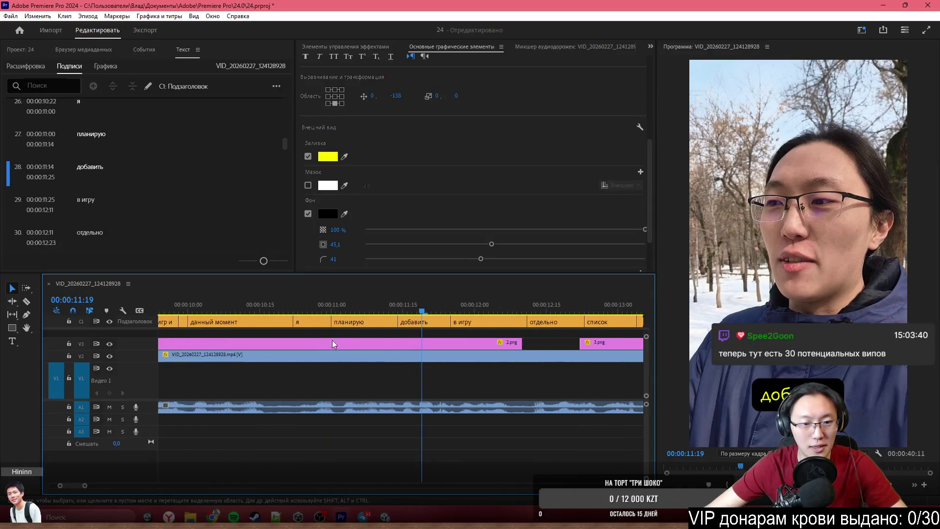
left_click(184, 307)
scroll(253, 322, "up", 3)
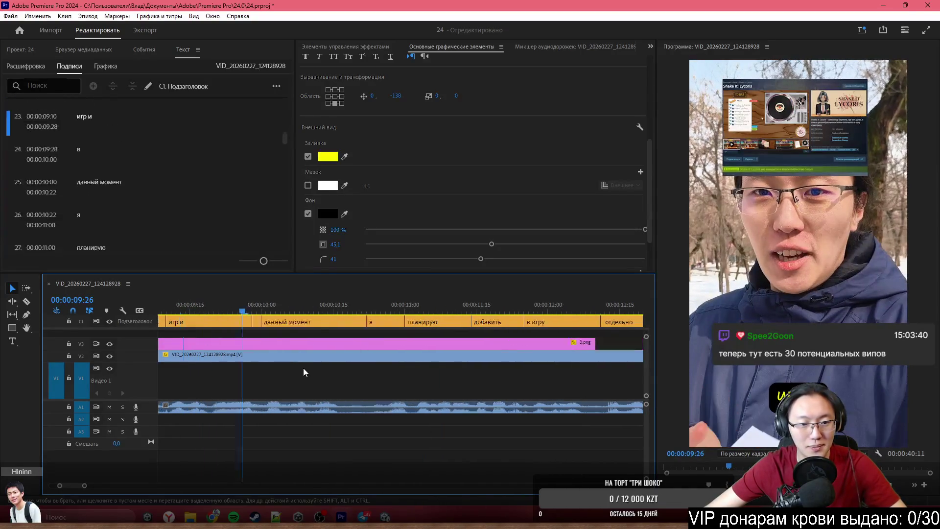
left_click(237, 310)
key("space")
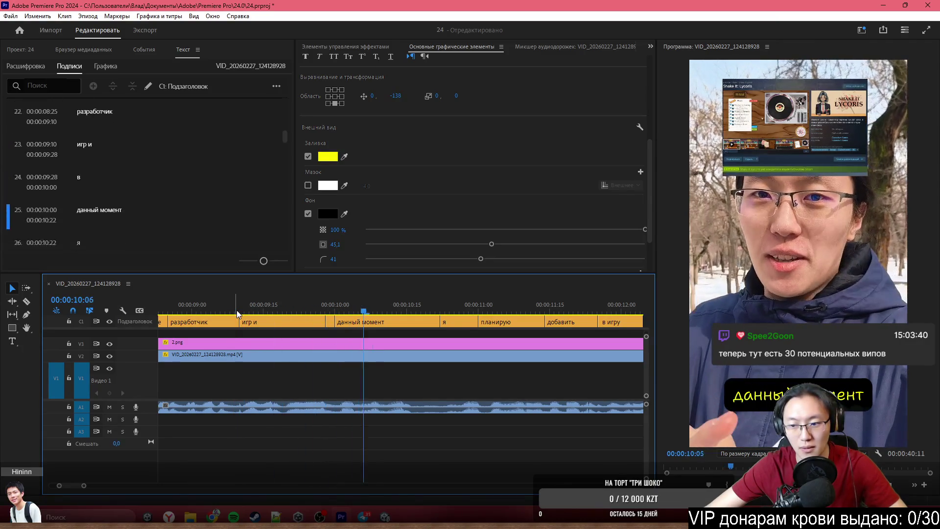
scroll(343, 321, "up", 2)
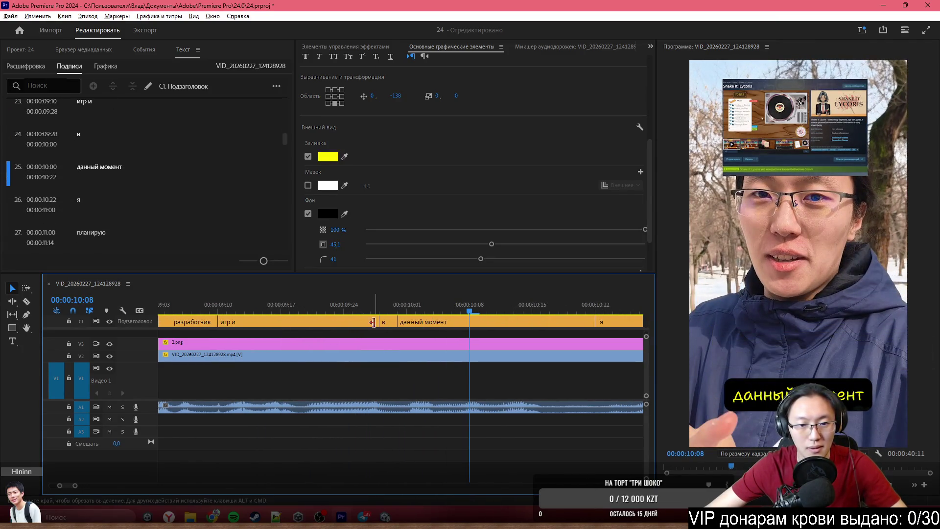
- Delete the short 'в' caption and extend 'данный момент' left into the gap
left_click(403, 326)
left_click(392, 325)
key("Delete")
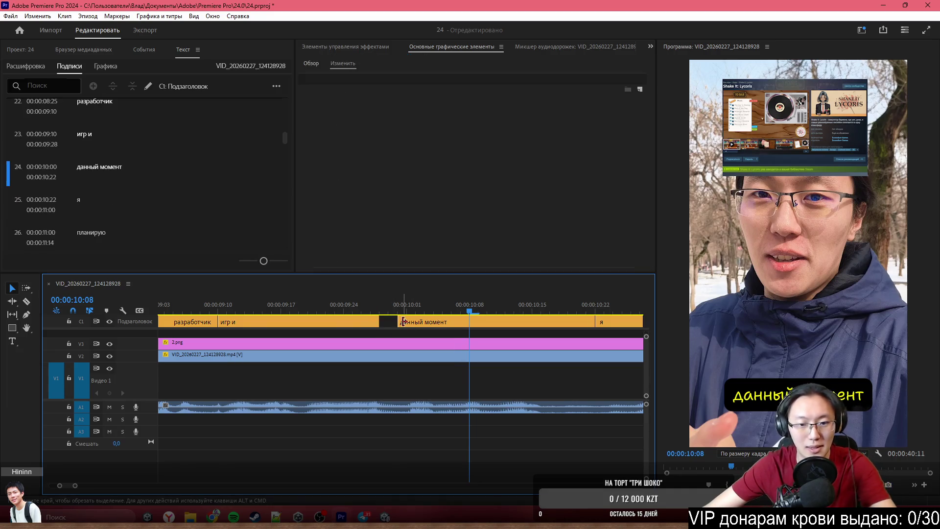
left_click_drag(397, 324, 387, 323)
- Change caption 24 to read 'в данный момент' and check it in playback
left_click(105, 169)
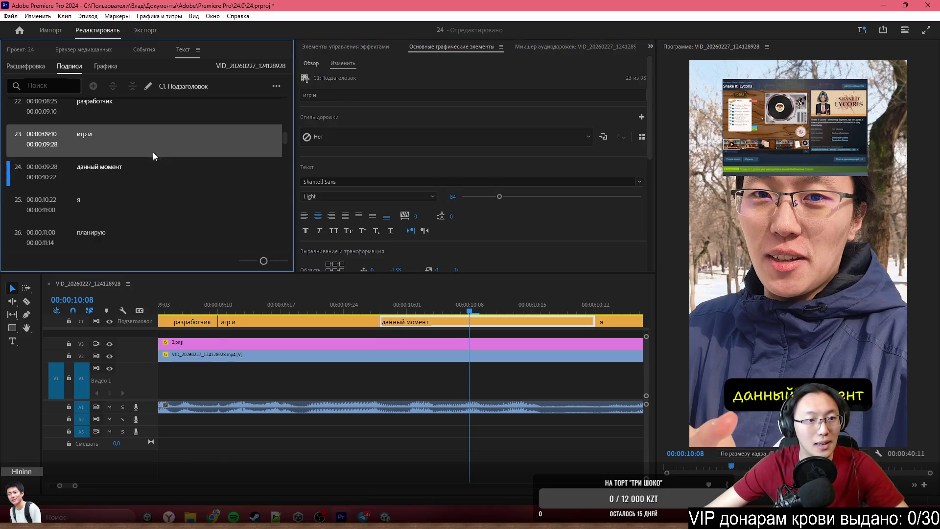
double_click(107, 165)
key("Home")
type("в")
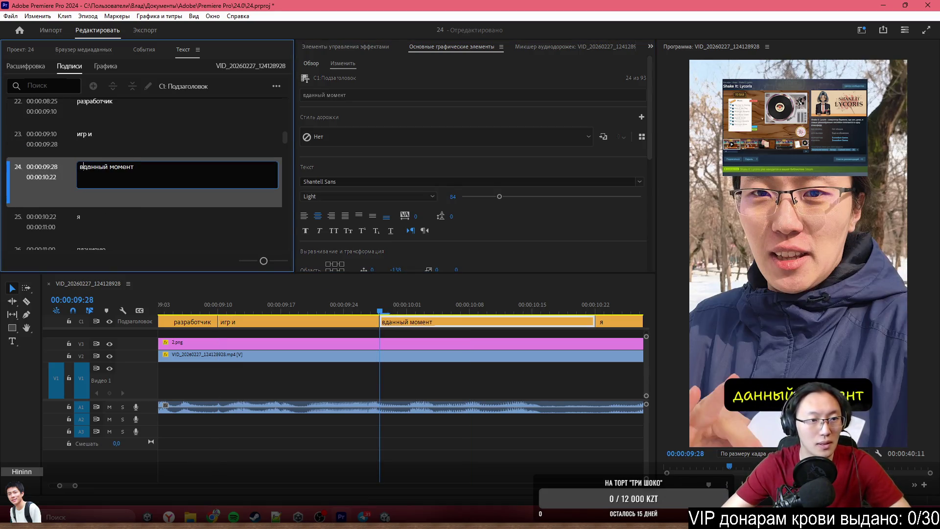
left_click(254, 310)
key("space")
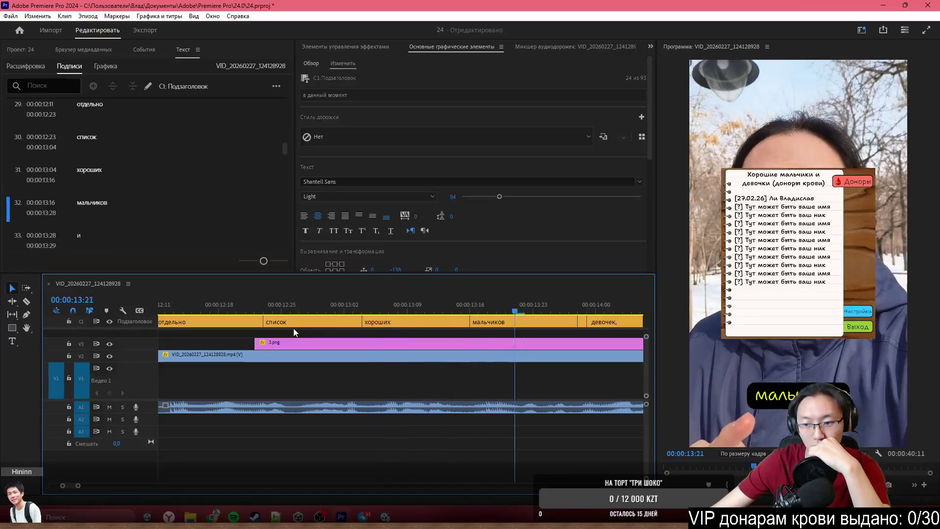
key("space")
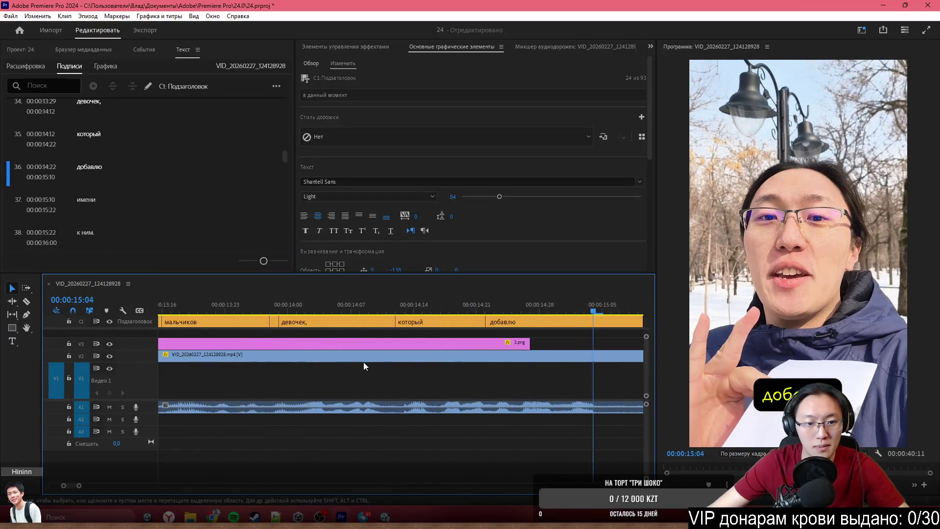
scroll(364, 362, "up", 5)
left_click(304, 322)
- Stretch caption 33 over the removed 'и' slot, reword it to 'и девочек,', and review
left_click_drag(313, 323, 301, 323)
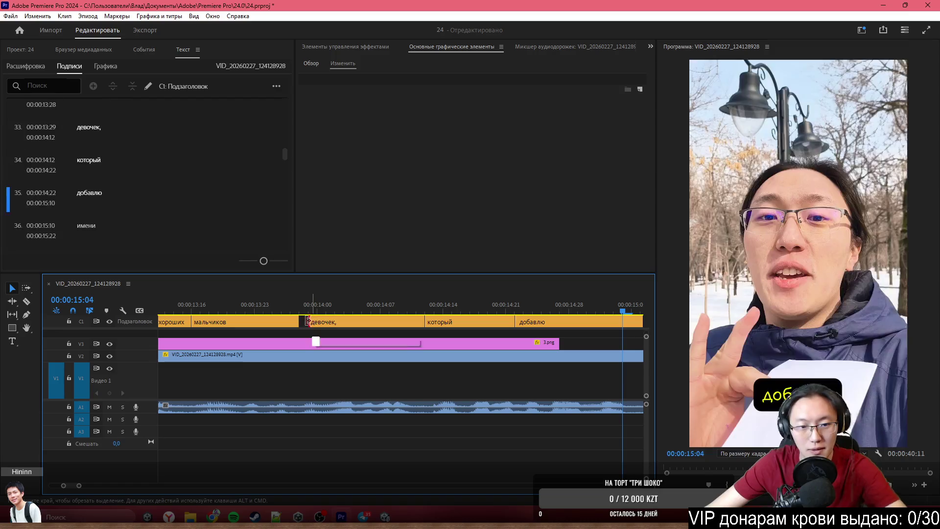
left_click(122, 174)
double_click(121, 174)
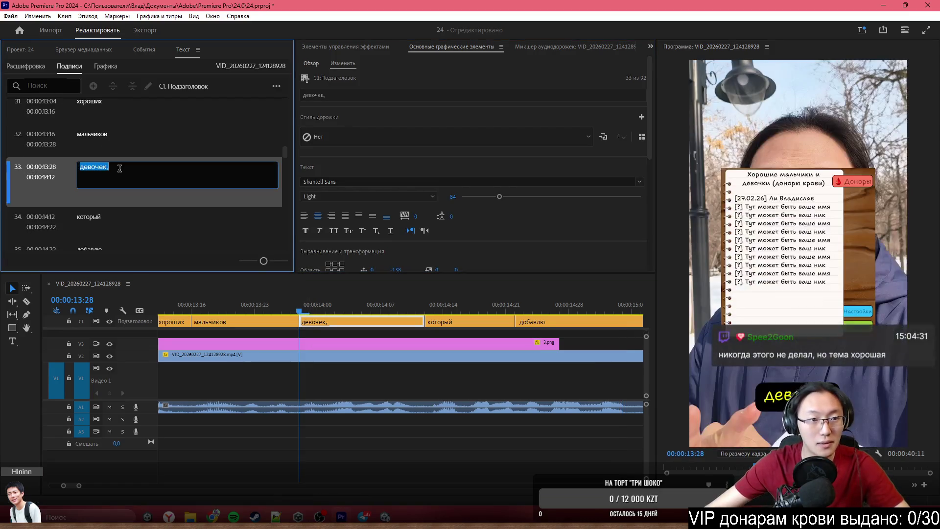
type("и")
key("Return")
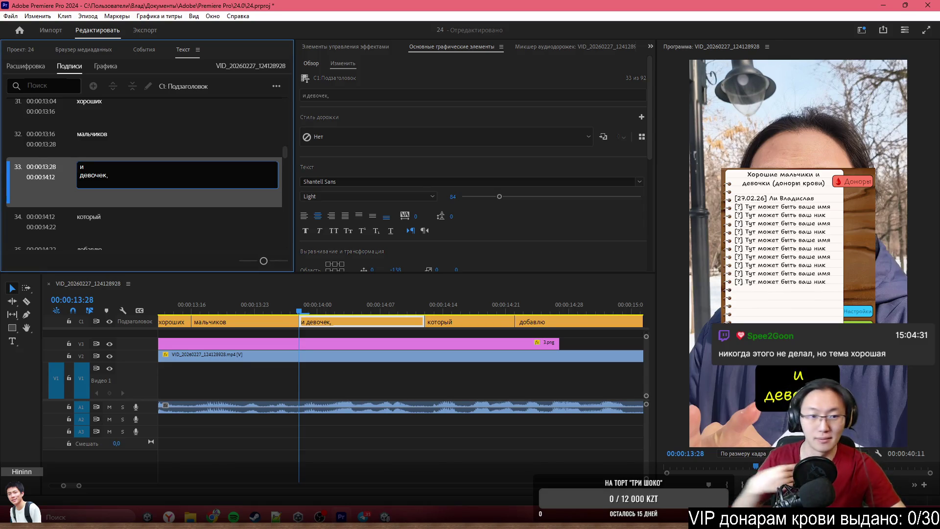
left_click(243, 313)
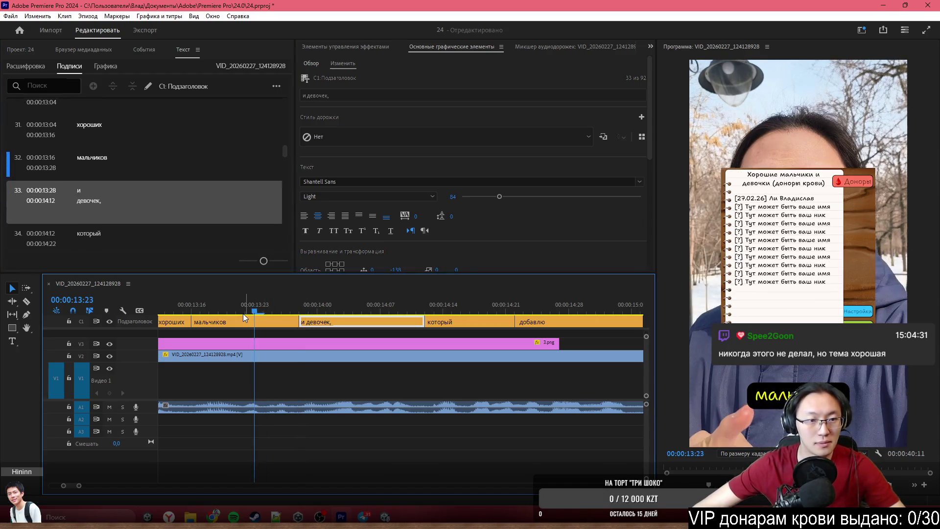
key("space")
left_click(107, 143)
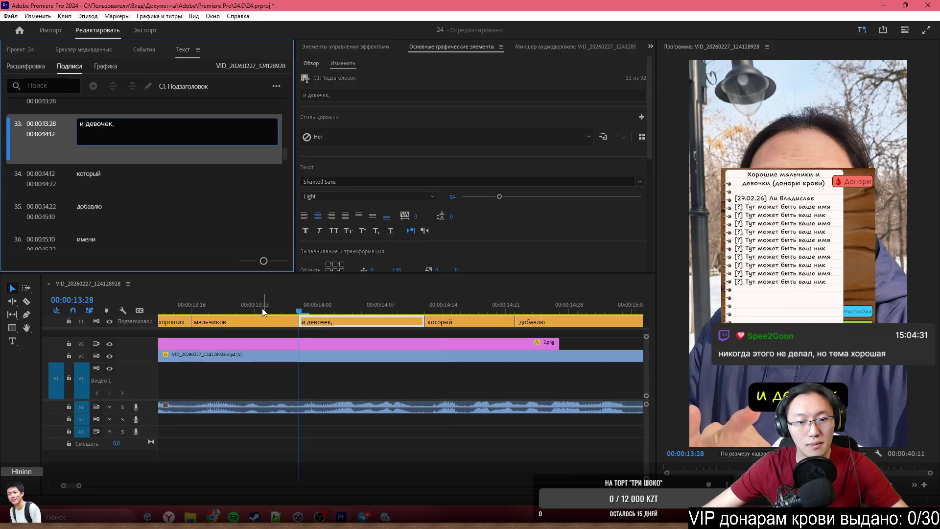
left_click(221, 308)
key("space")
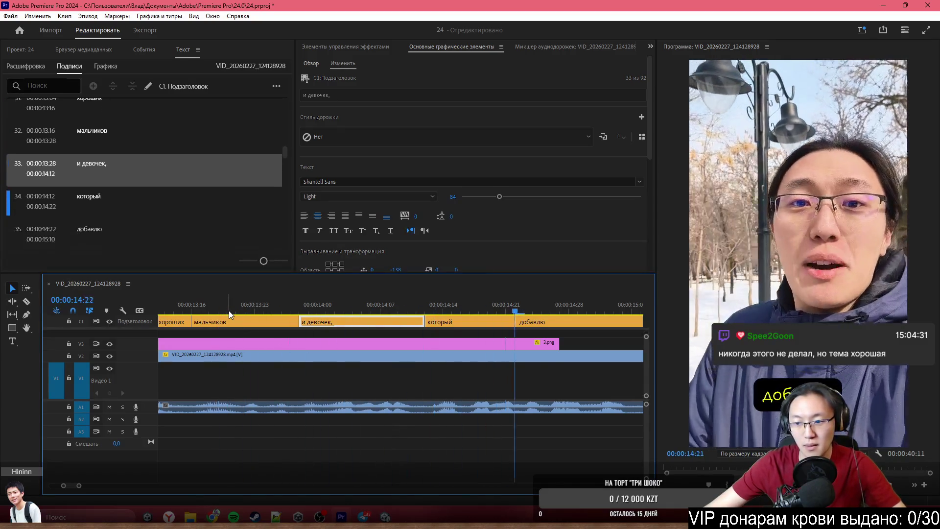
- Merge caption 34 onto one line reading 'в который' and play it back
key("space")
scroll(258, 339, "up", 5)
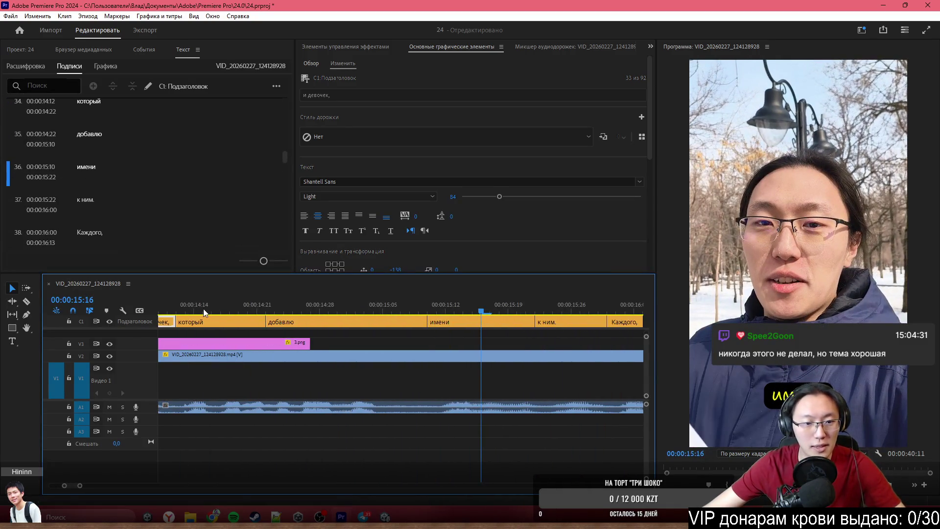
left_click(192, 327)
double_click(192, 327)
double_click(102, 176)
type("в")
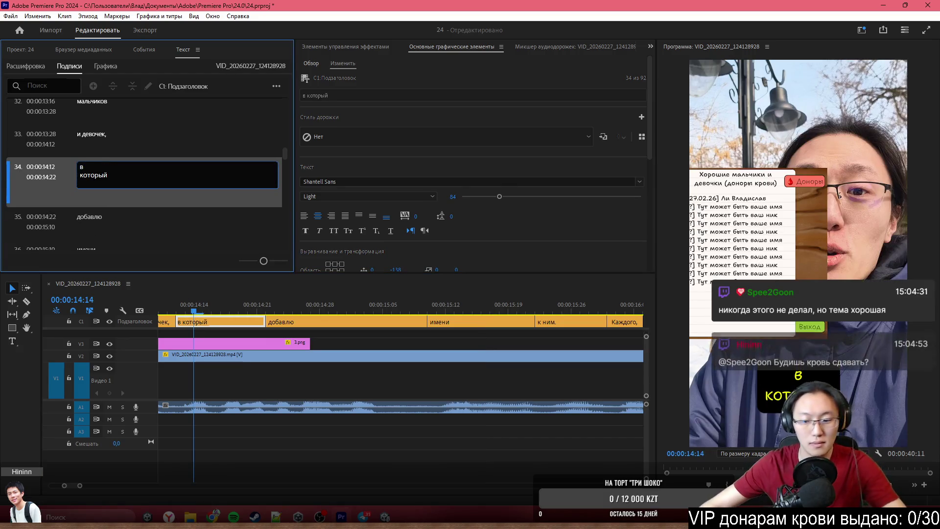
key("BackSpace")
left_click(209, 301)
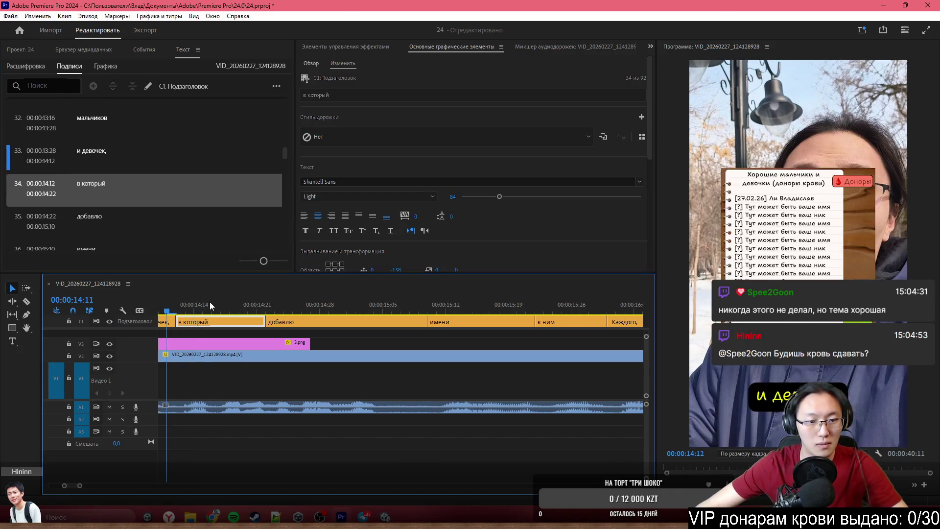
key("space")
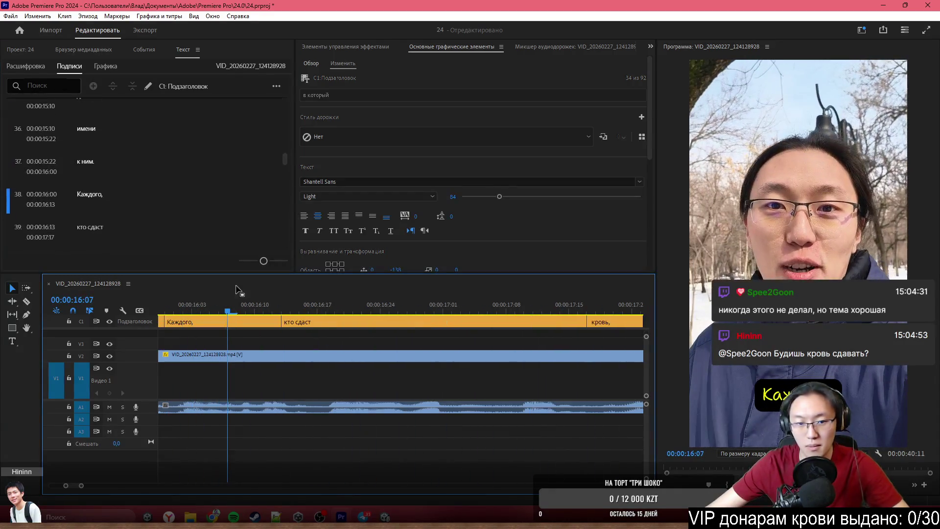
- Correct caption 36 from 'имени' to 'имя' and play it back
left_click(258, 325)
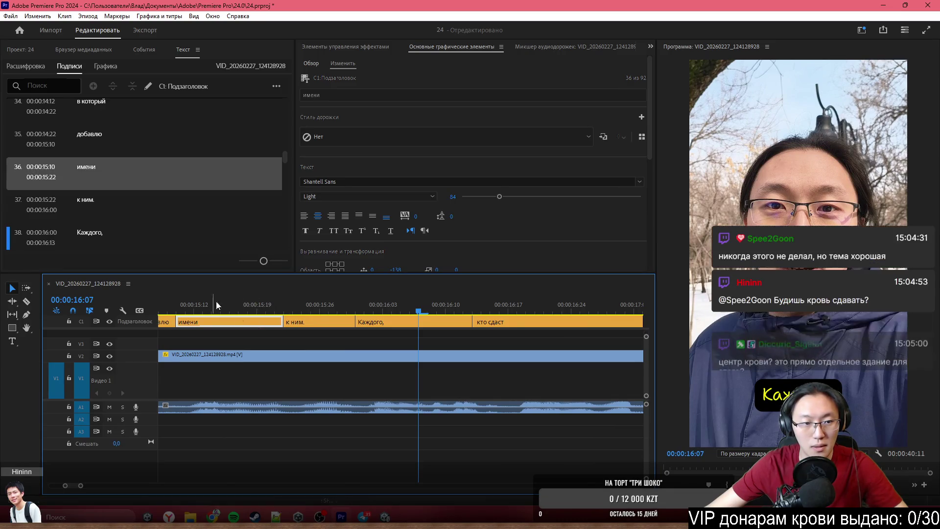
double_click(120, 165)
key("BackSpace")
key("BackSpace")
key("BackSpace")
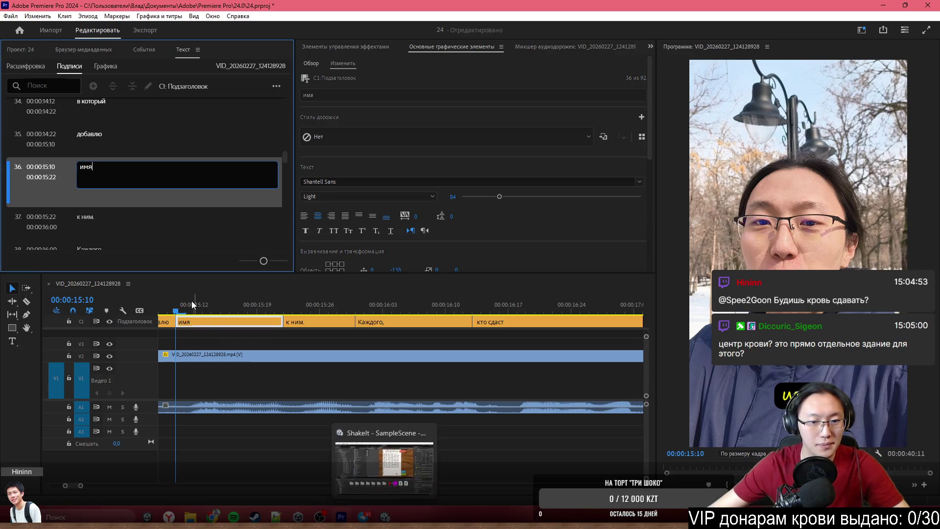
scroll(309, 345, "up", 5)
left_click(291, 292)
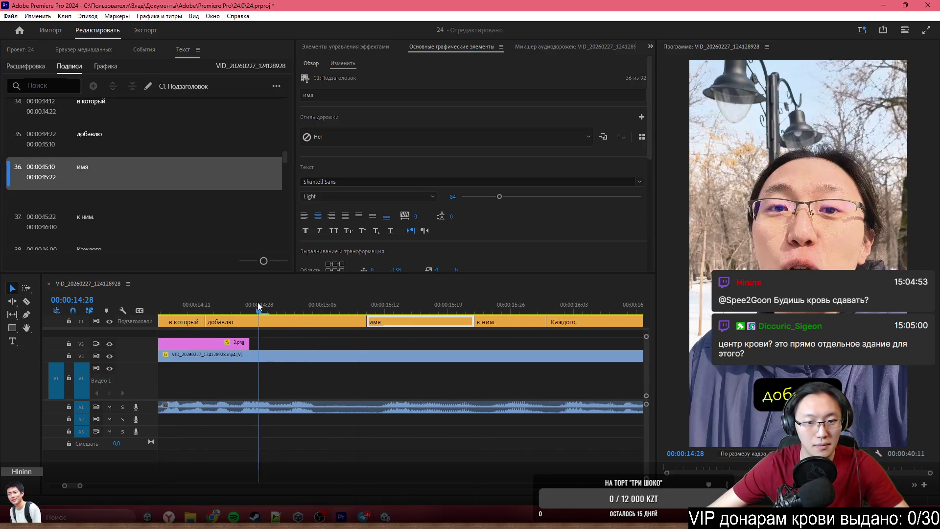
key("space")
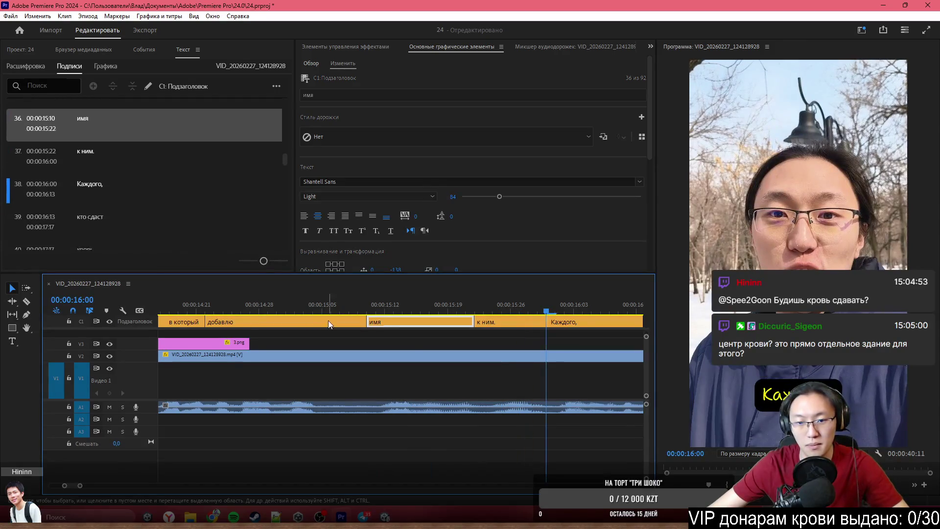
- Retype caption 37 as 'или никнейм' and caption 38 as 'каждого,'
left_click(430, 324)
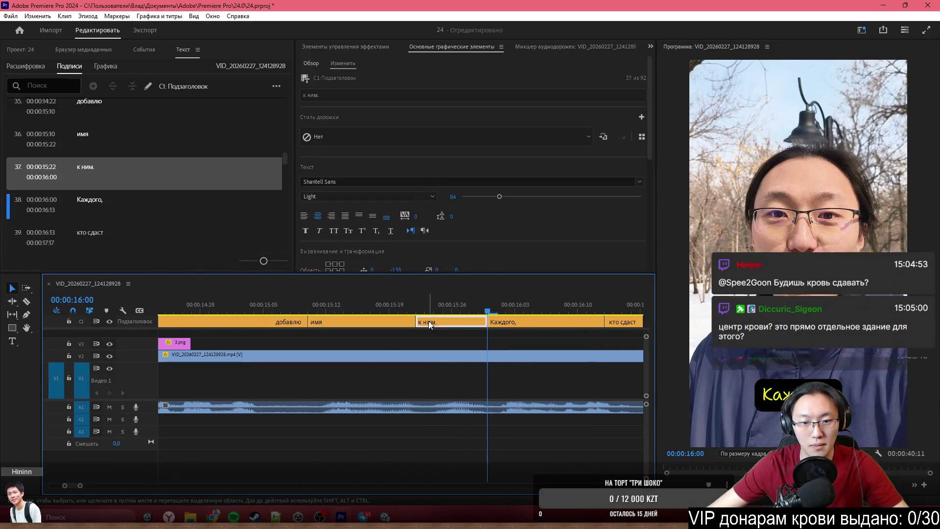
double_click(85, 168)
key("BackSpace")
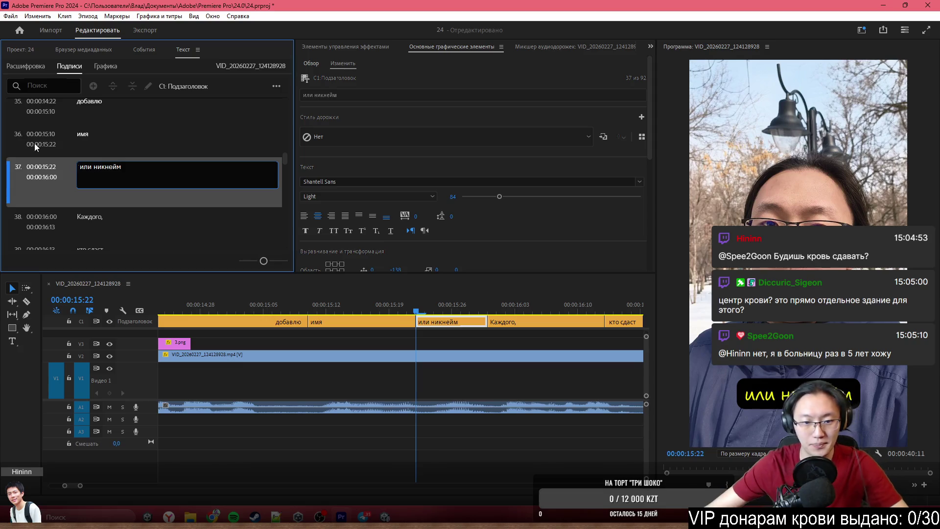
left_click(498, 321)
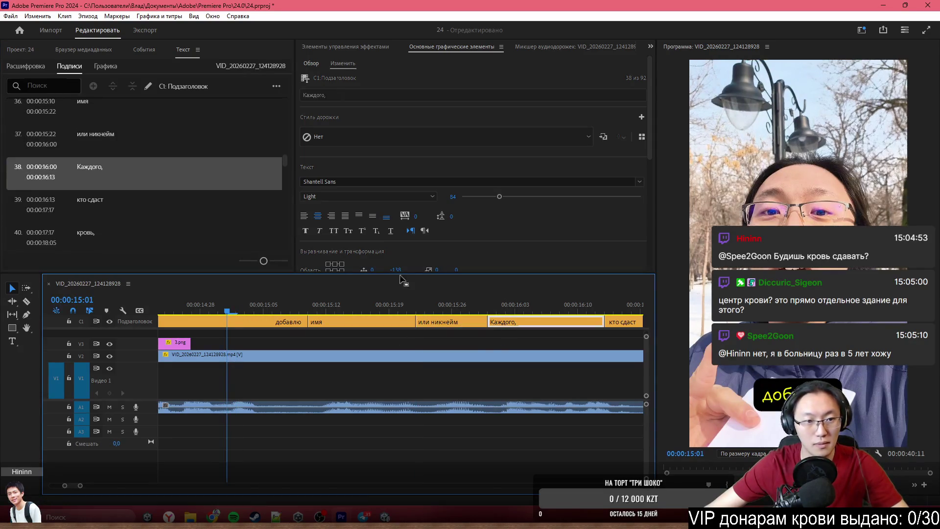
double_click(107, 176)
type("к")
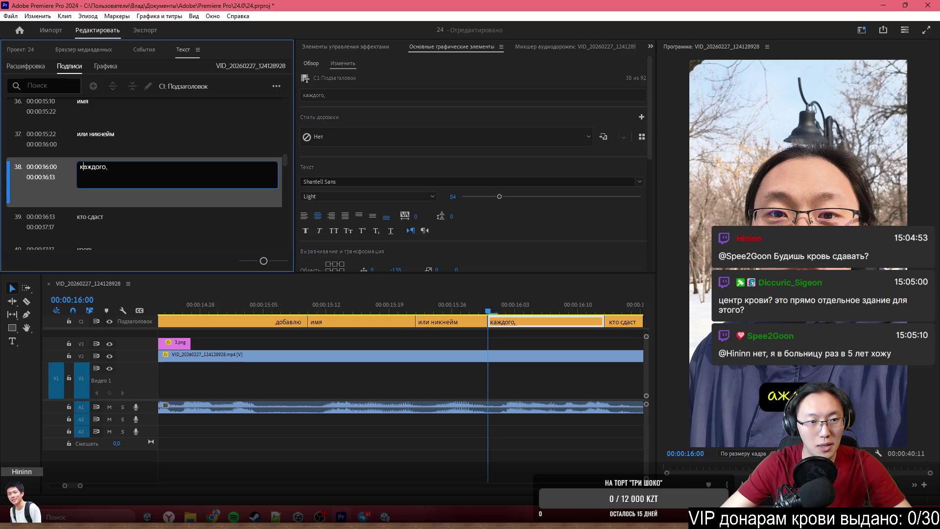
left_click(250, 329)
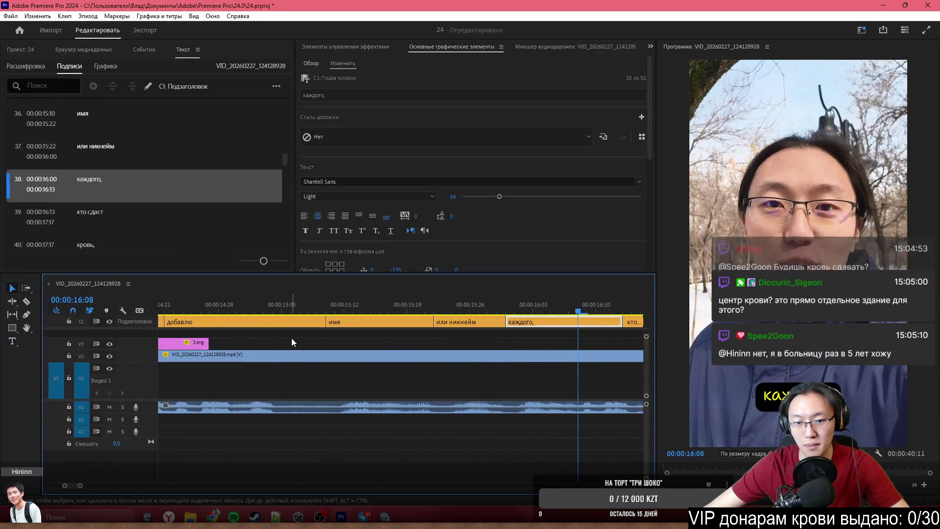
- Roll the edit between 'имя' and 'или никнейм' to 15:19 and review
left_click(282, 310)
left_click_drag(284, 311, 412, 319)
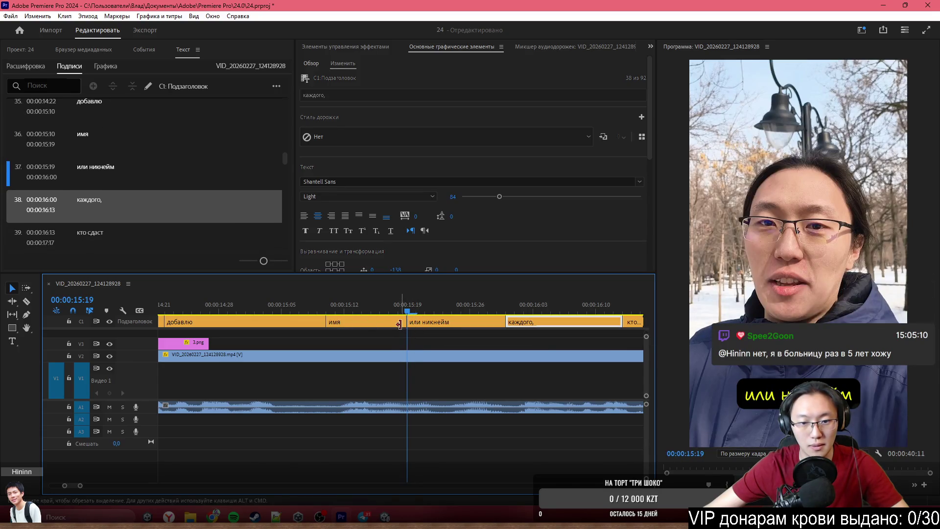
left_click(222, 312)
key("space")
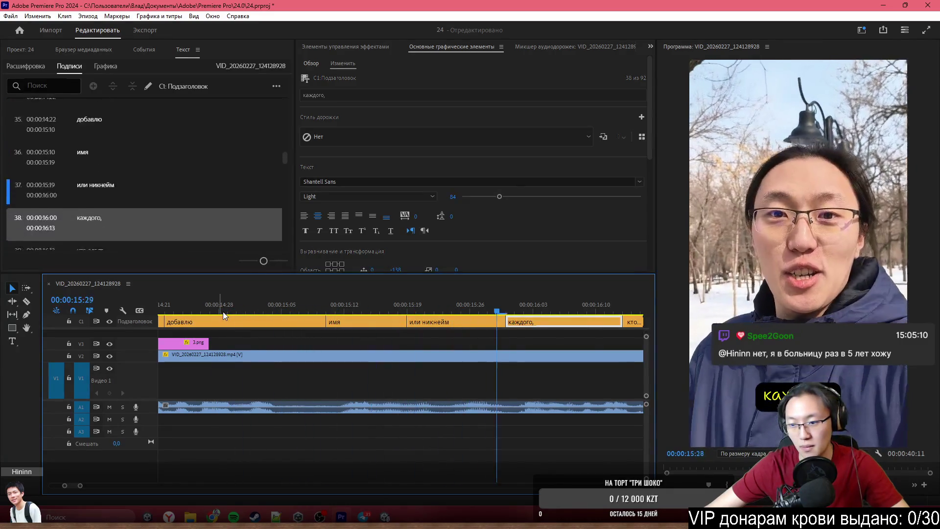
key("space")
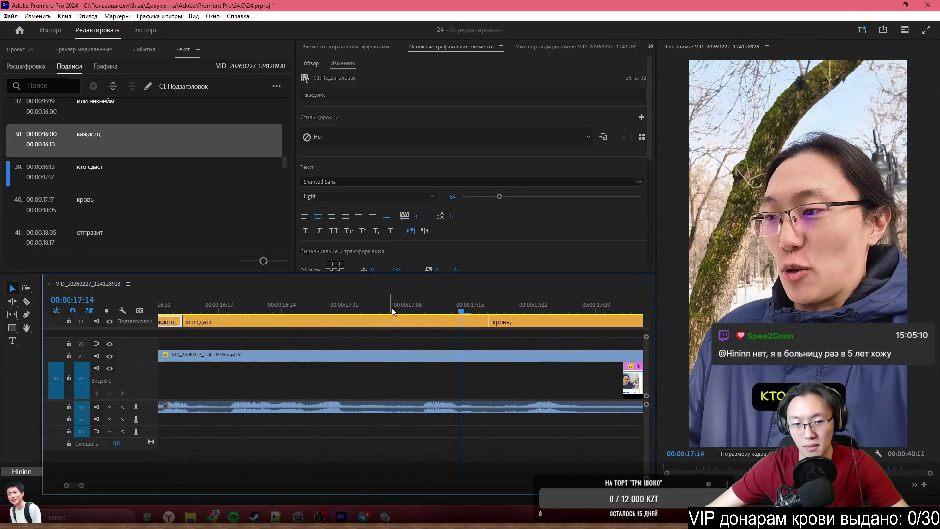
- Change caption 39 to 'кто вот сдаст' and play it back
double_click(100, 166)
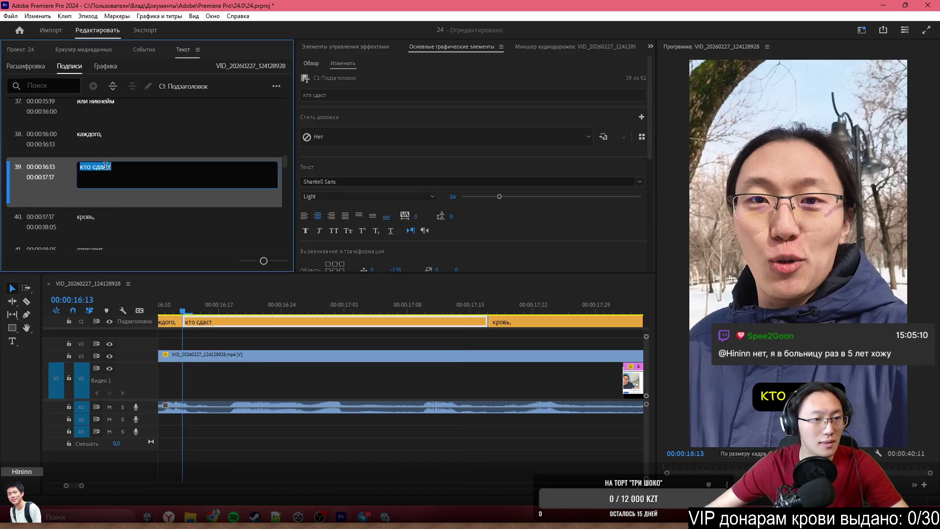
type("вот")
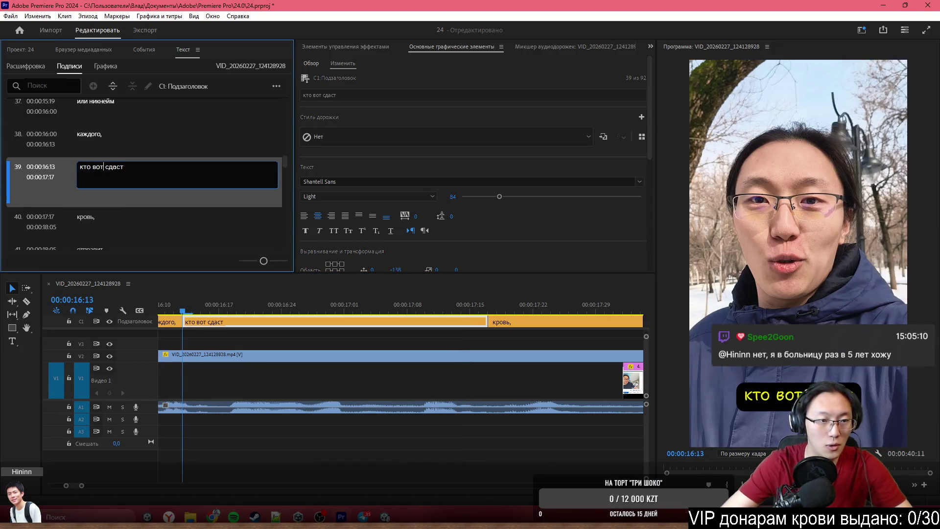
scroll(274, 318, "up", 2)
left_click(229, 313)
left_click(231, 309)
key("space")
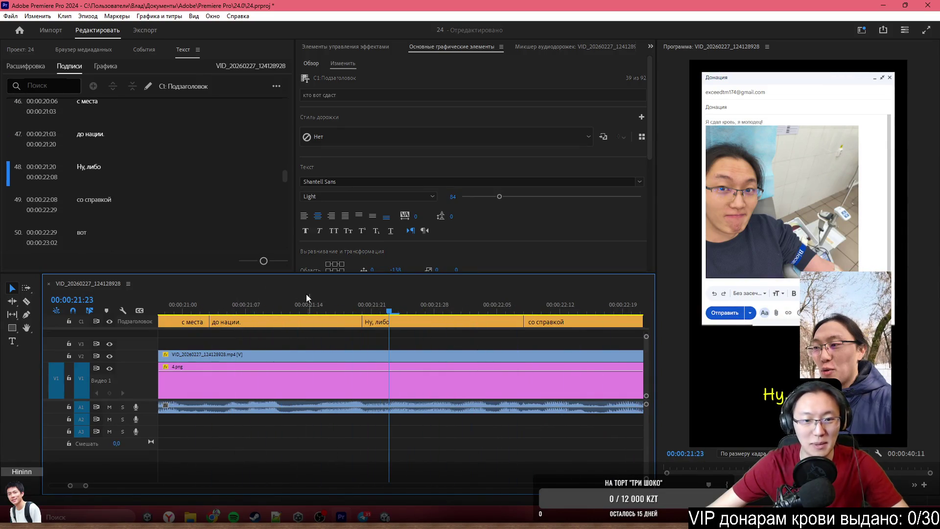
left_click(282, 305)
- Fix caption 47 from 'до нации.' to 'донации.' and rewatch from about 20:05
left_click(237, 322)
double_click(89, 169)
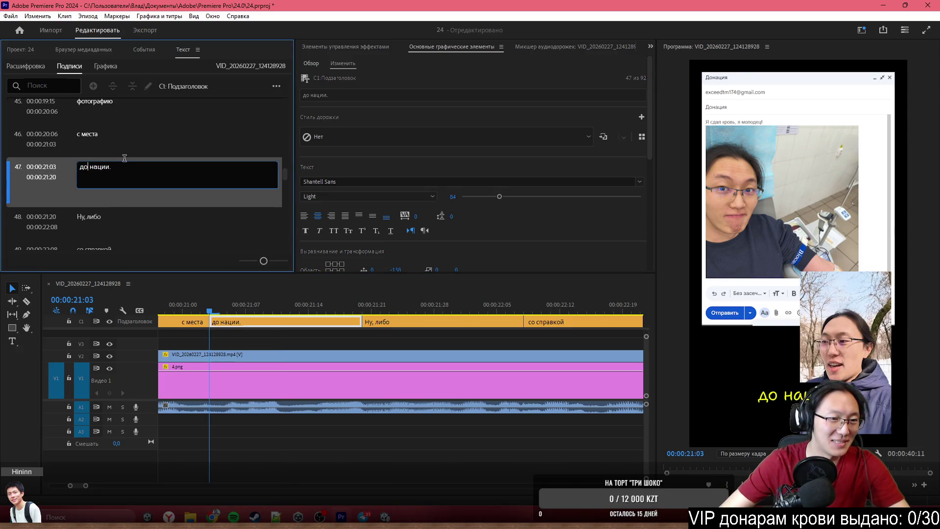
scroll(398, 373, "up", 4)
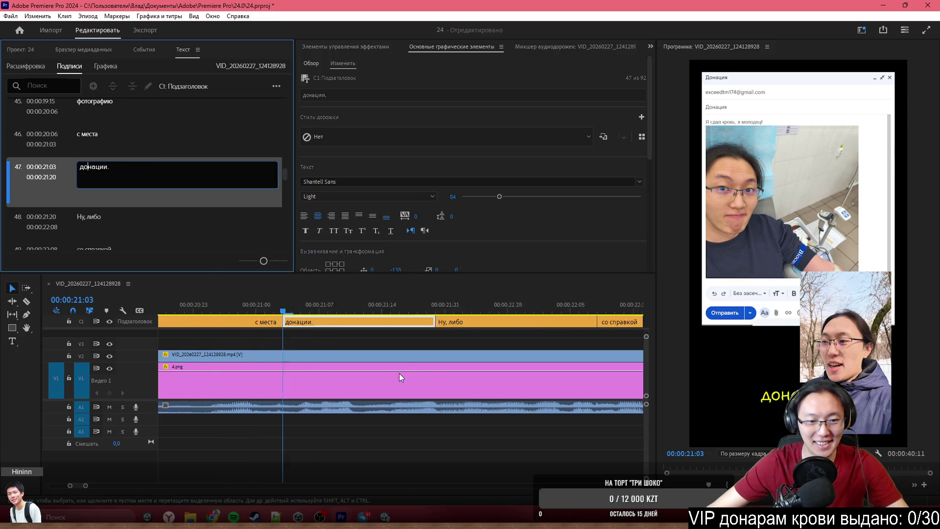
left_click(199, 316)
key("space")
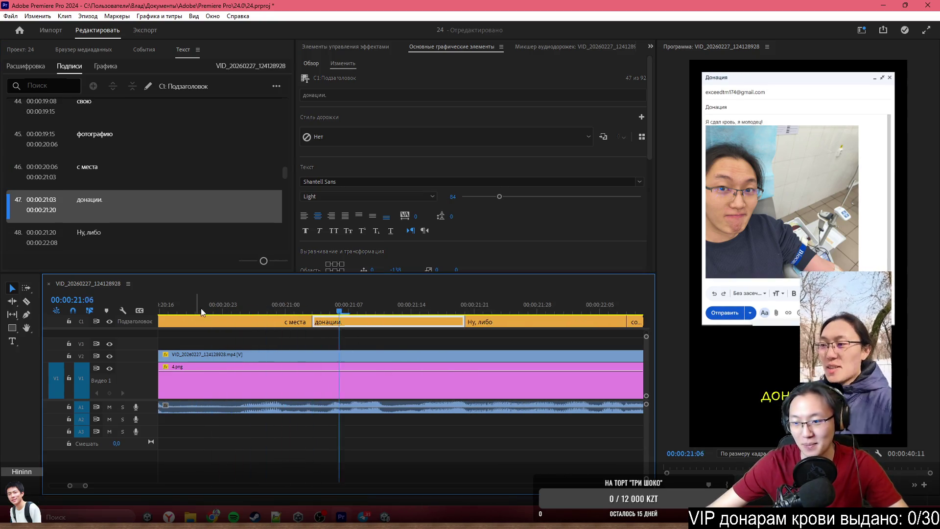
left_click(225, 310)
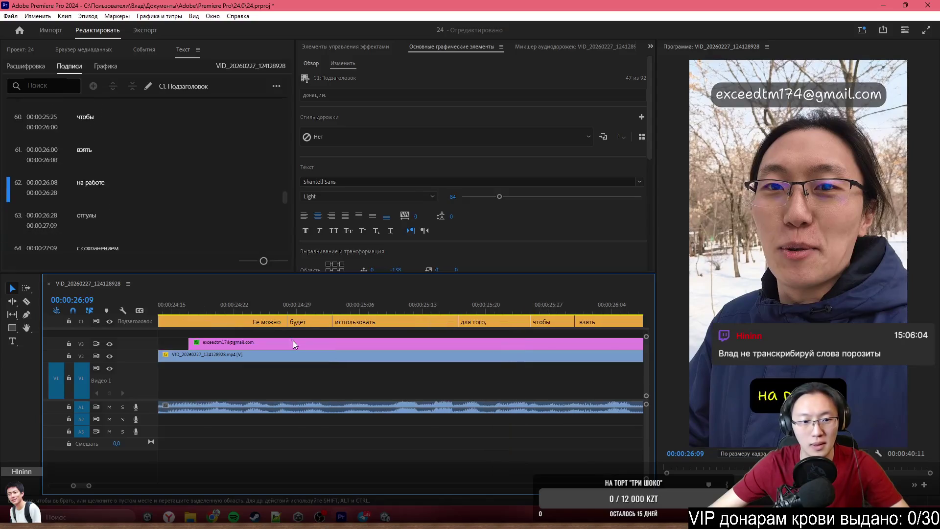
- Edit the wording of caption 56 ('Ее можно') and play it back
scroll(299, 345, "up", 3)
left_click(287, 306)
left_click(287, 321)
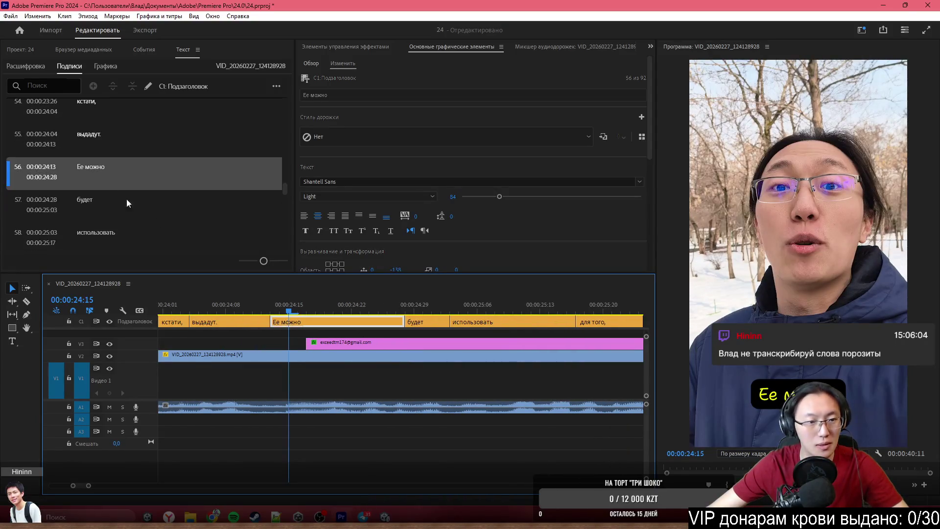
double_click(97, 171)
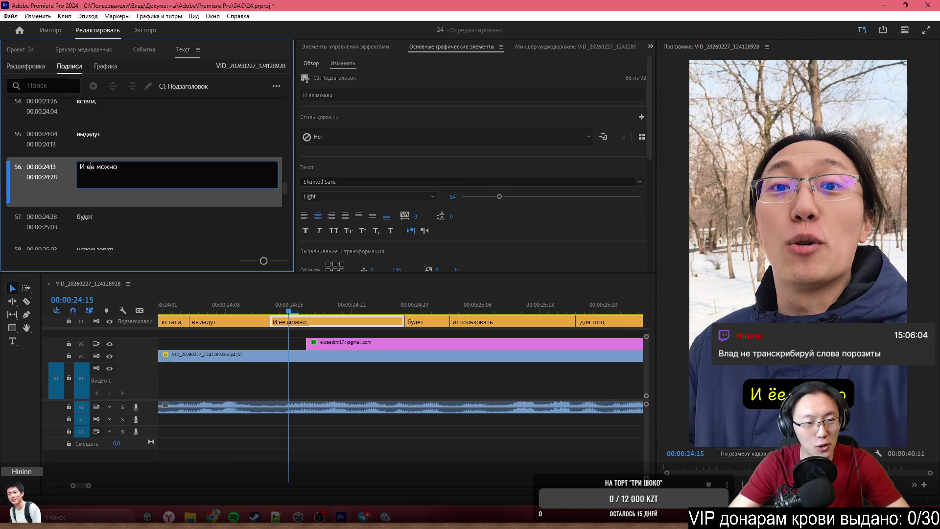
scroll(339, 330, "up", 3)
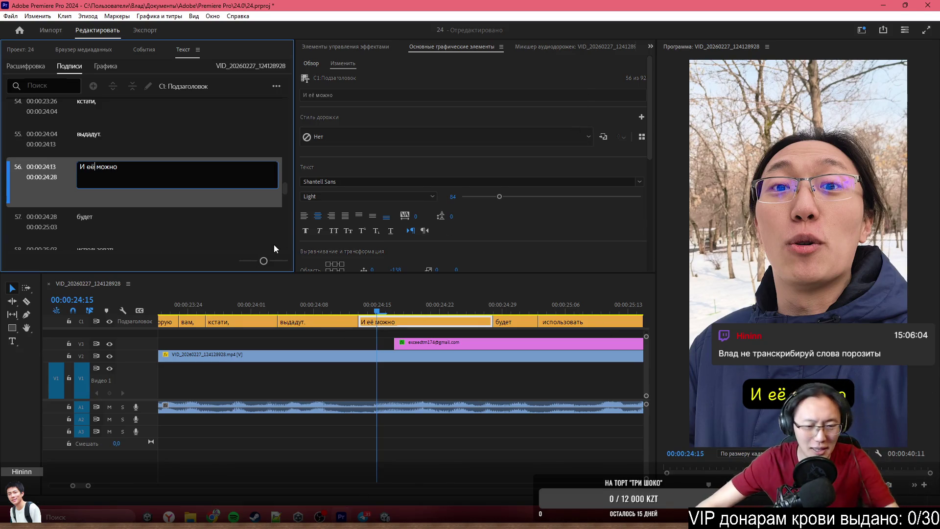
key("Escape")
key("space")
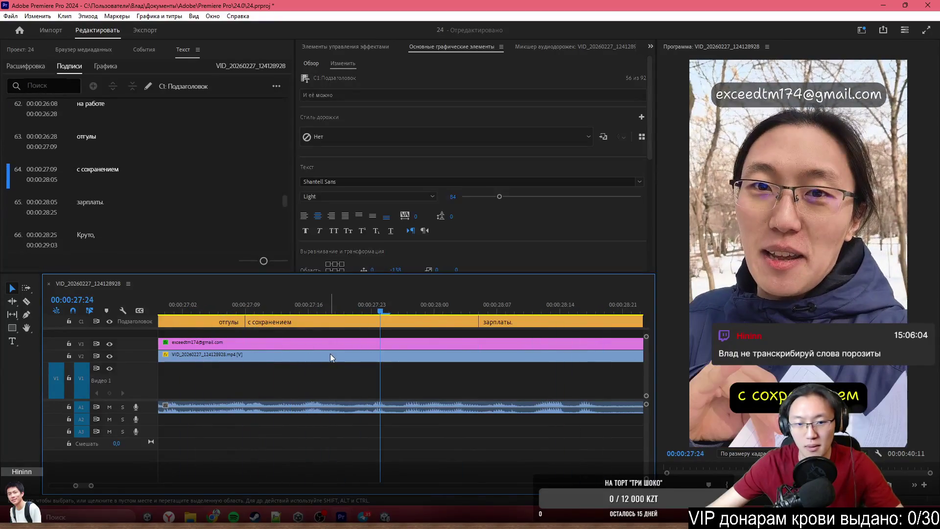
- Change 'отгулы' in caption 63 to 'отгулочный' and review it
left_click(278, 316)
double_click(126, 167)
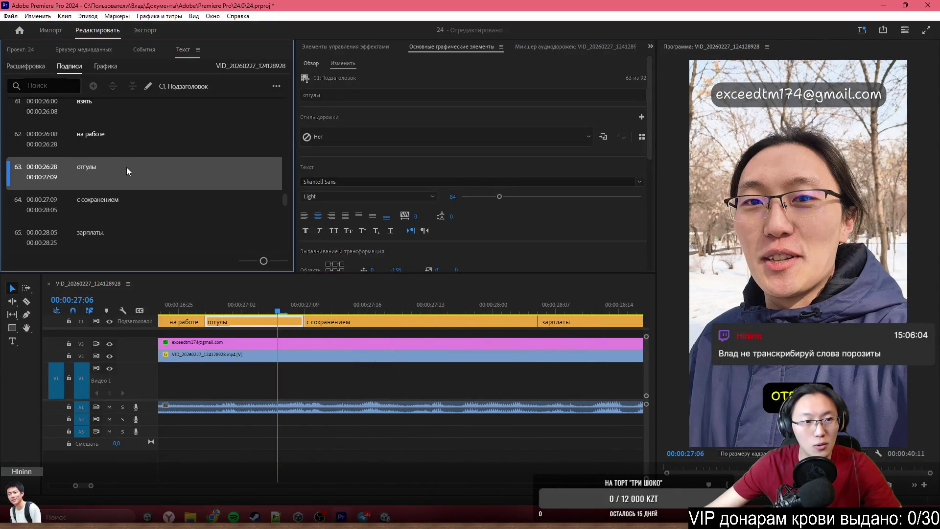
left_click(126, 167)
type("очный")
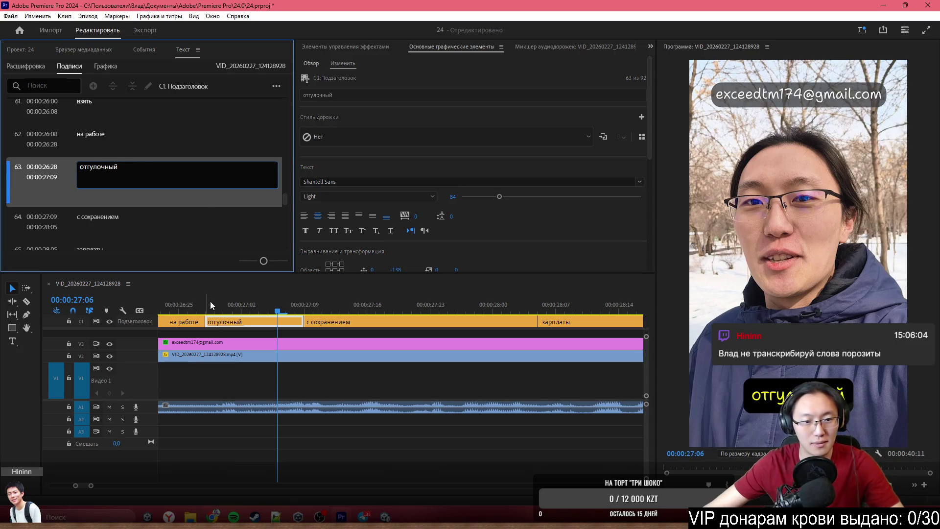
left_click(186, 315)
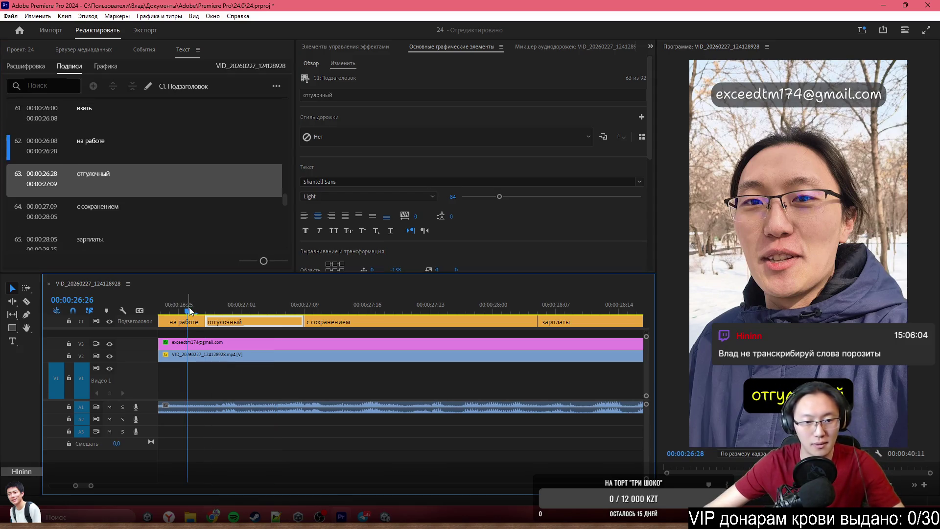
key("space")
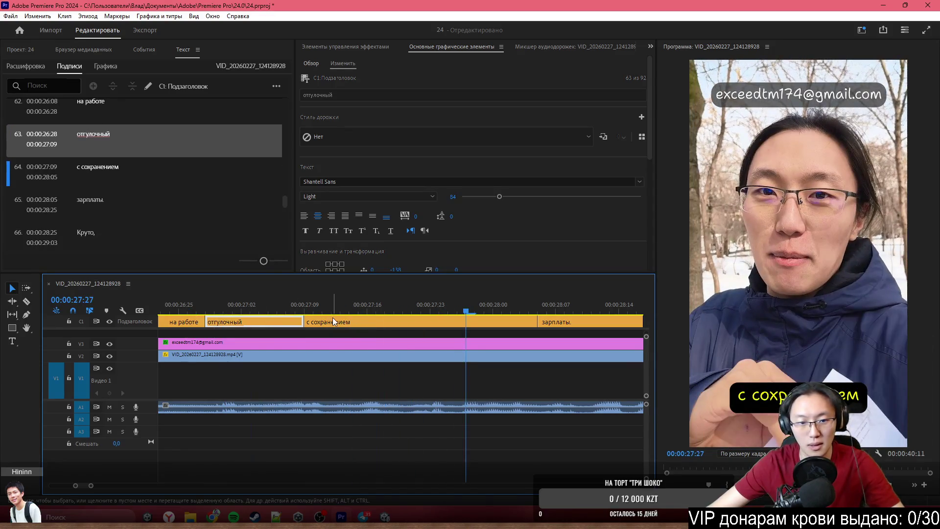
- Add 'день' before 'с сохранением' in caption 64 and play it back
left_click(333, 321)
double_click(132, 165)
type("ден")
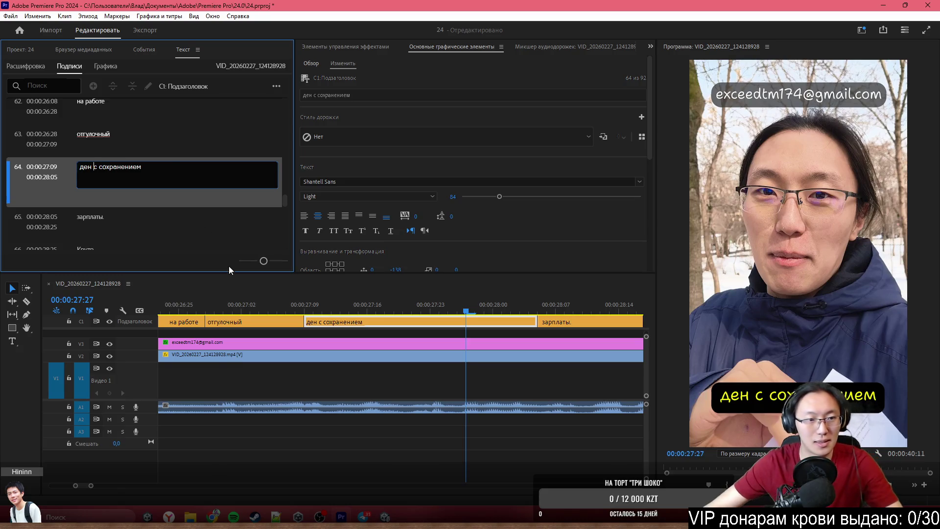
key("BackSpace")
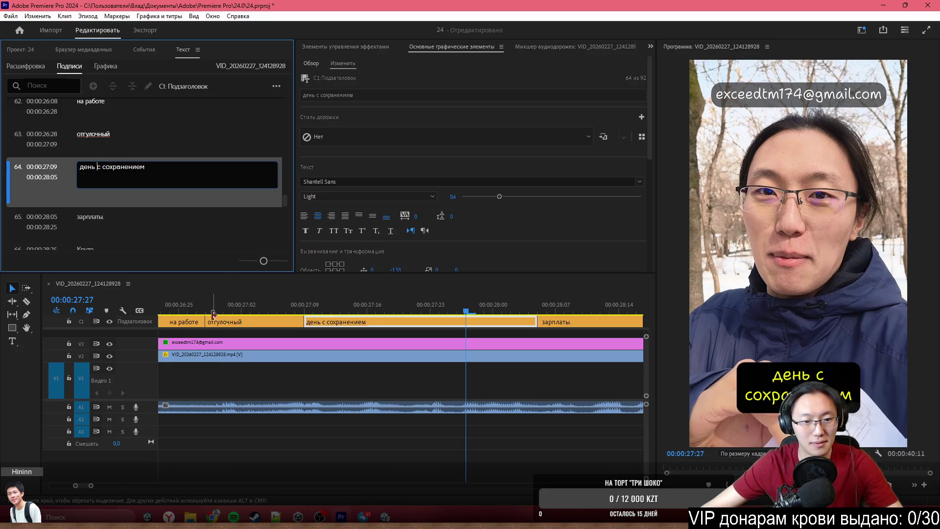
left_click_drag(202, 308, 230, 308)
key("space")
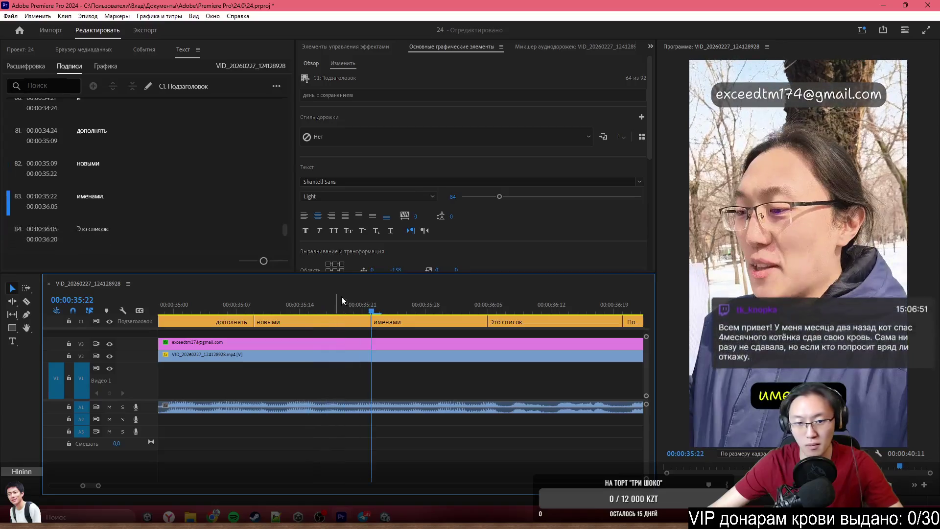
- Delete the lone "и" caption clip at 00:00:34:21 so the next caption fills its gap
mouse_move(335, 311)
left_mouse_down()
mouse_move(189, 312)
mouse_move(182, 322)
left_mouse_up()
left_click(200, 323)
key("Delete")
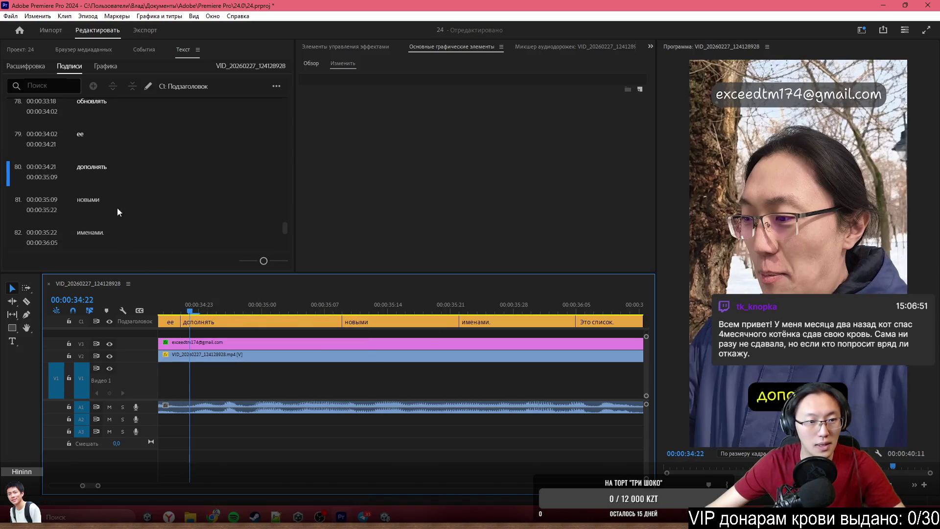
- Edit caption 80 to read "и дополняя" and play it back from 33:20
double_click(126, 169)
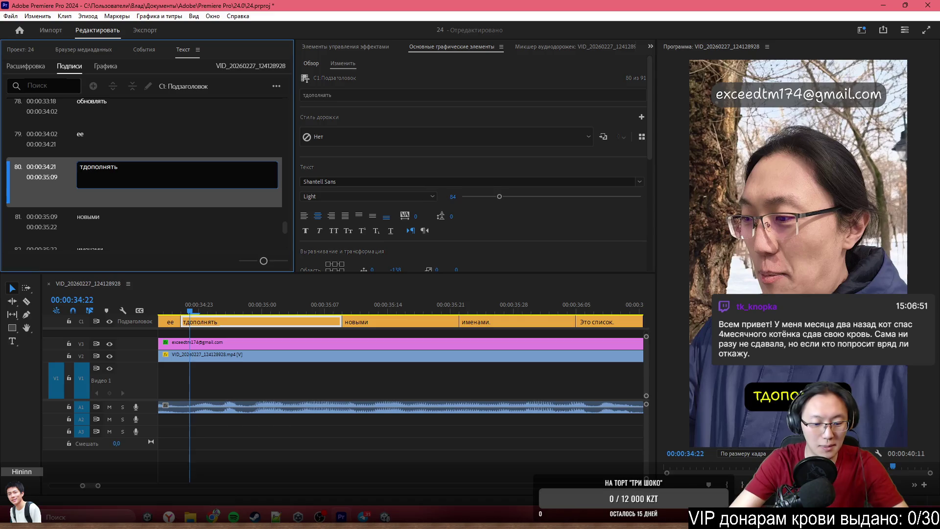
scroll(296, 343, "up", 2)
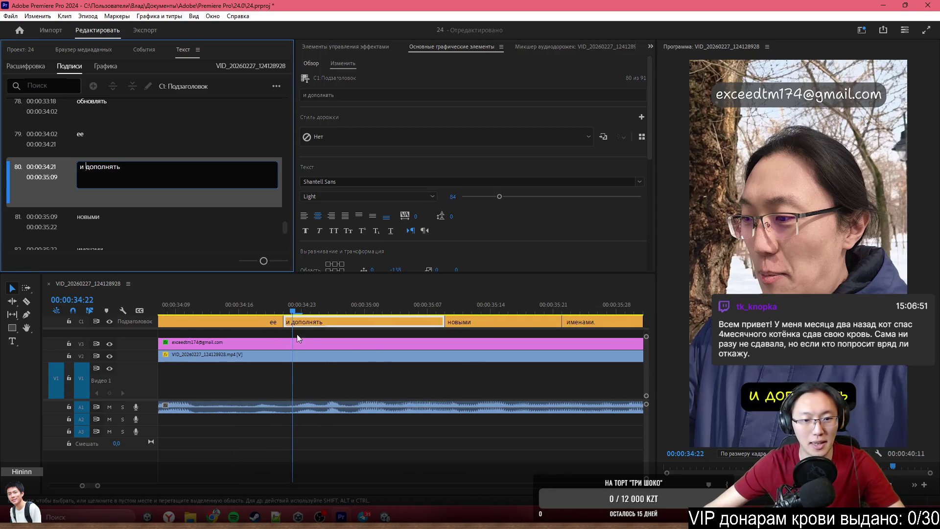
left_click(243, 334)
key("space")
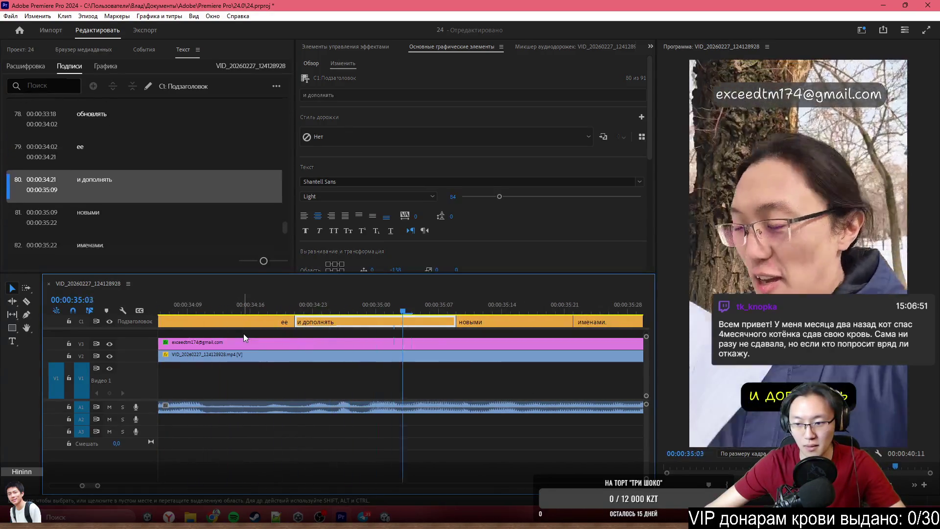
double_click(116, 131)
type("я")
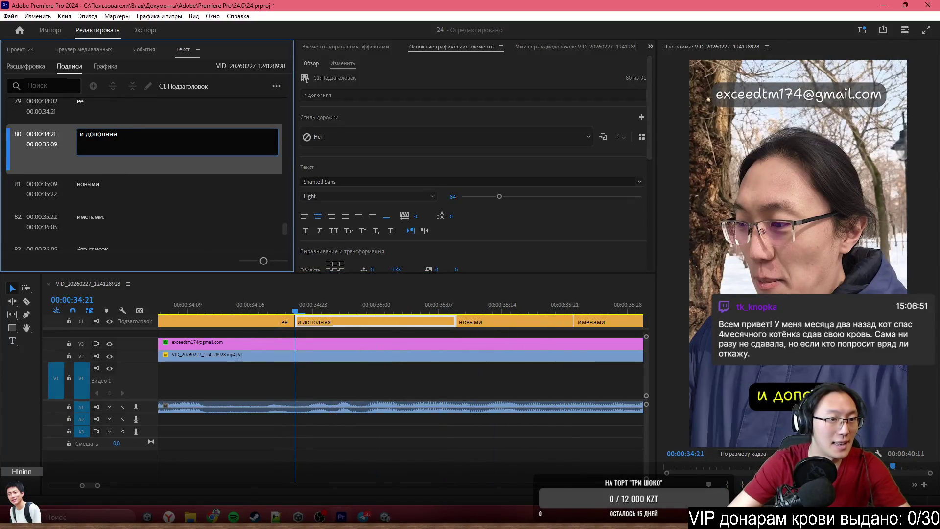
scroll(383, 354, "up", 3)
left_click(178, 304)
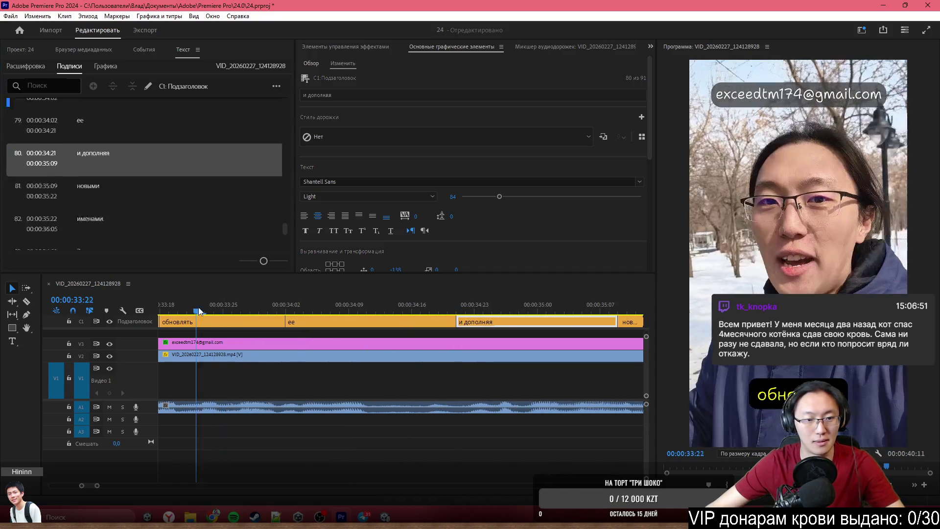
key("space")
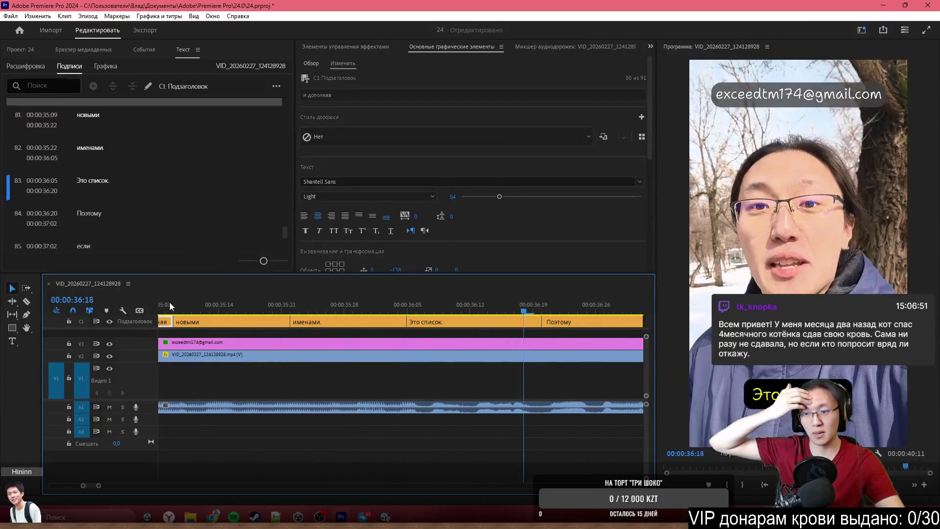
- Remove the trailing period so caption 82 reads "именами"
scroll(351, 375, "up", 3)
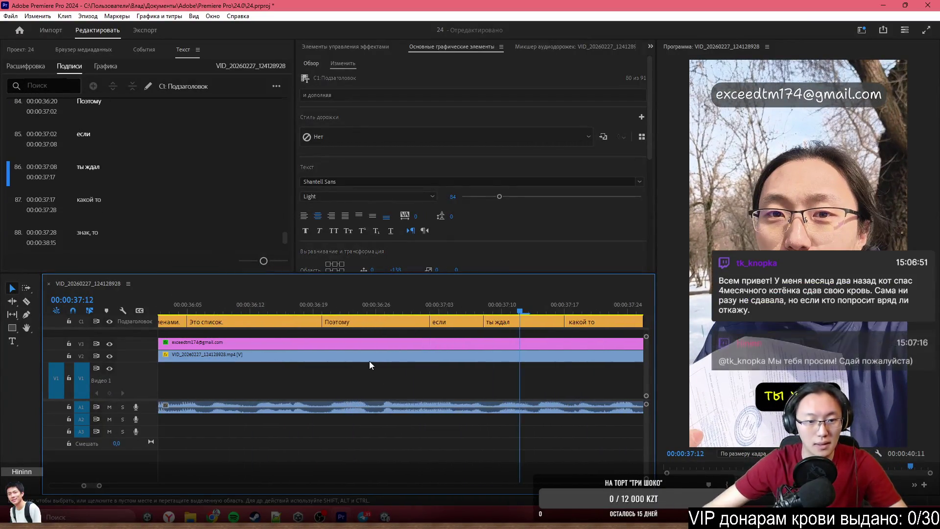
left_click(248, 322)
double_click(171, 165)
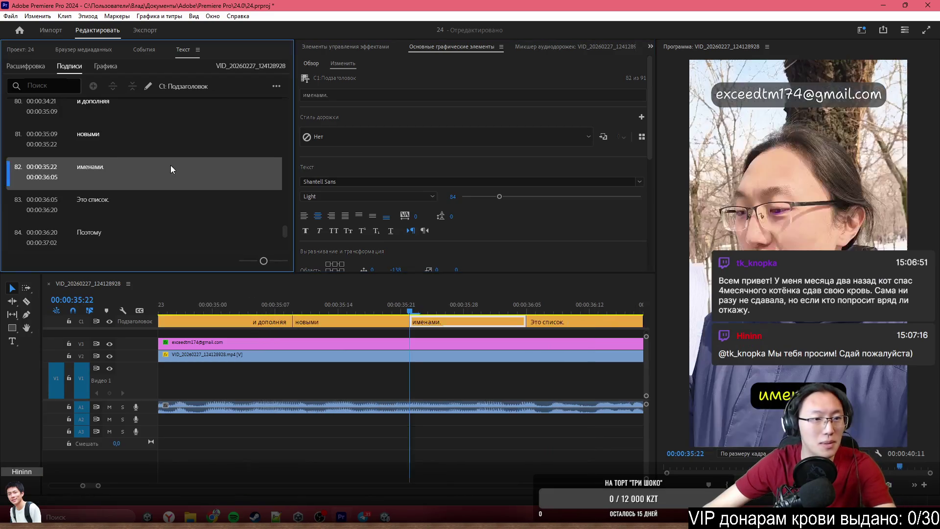
left_click(134, 163)
key("BackSpace")
- Lowercase the first letter of caption 83 so it reads "это список", then review playback
double_click(119, 219)
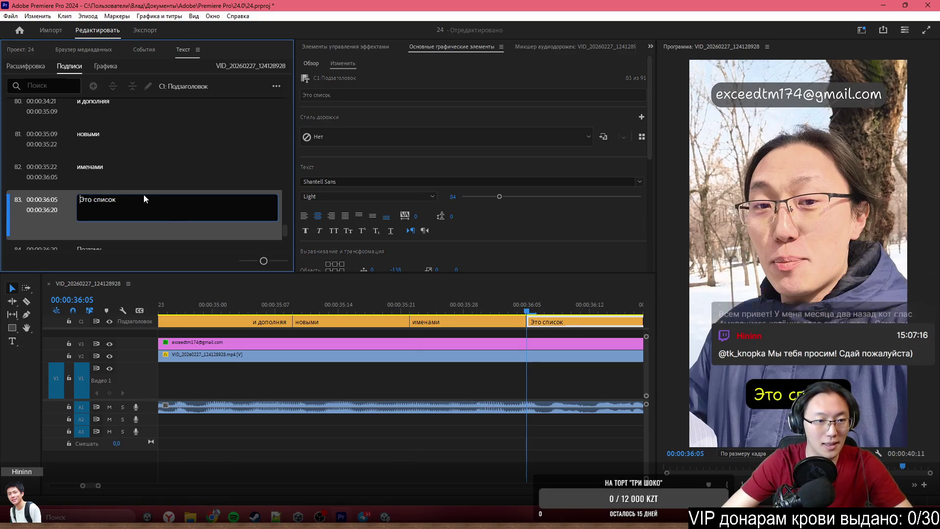
key("Home")
key("Delete")
type("э")
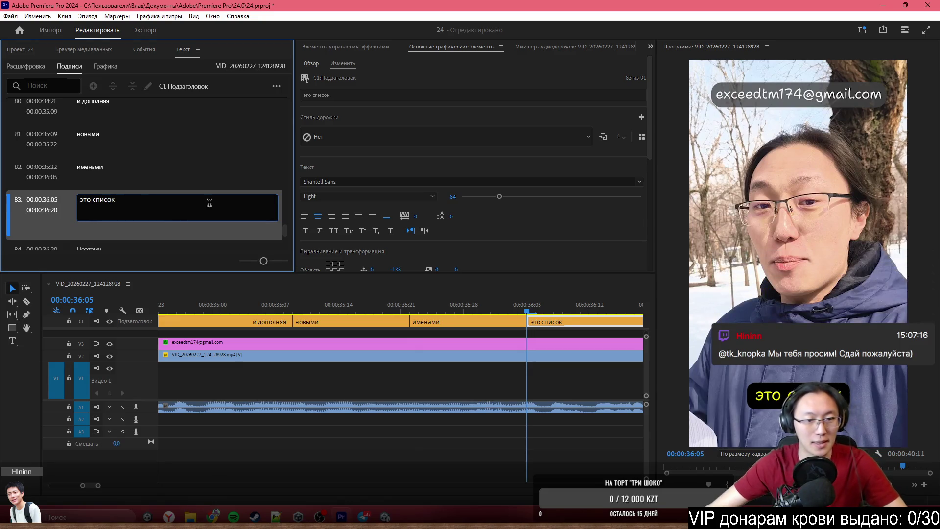
left_click(422, 312)
key("space")
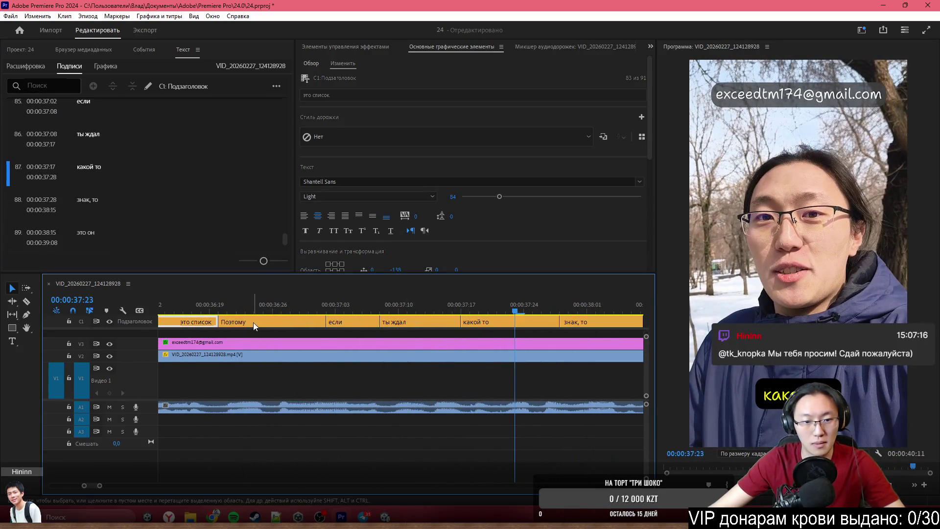
- Retype captions 90 and 91 as "СТАНЬ" and "СТАНЬ ДОНОРОМ!"
left_click(177, 313)
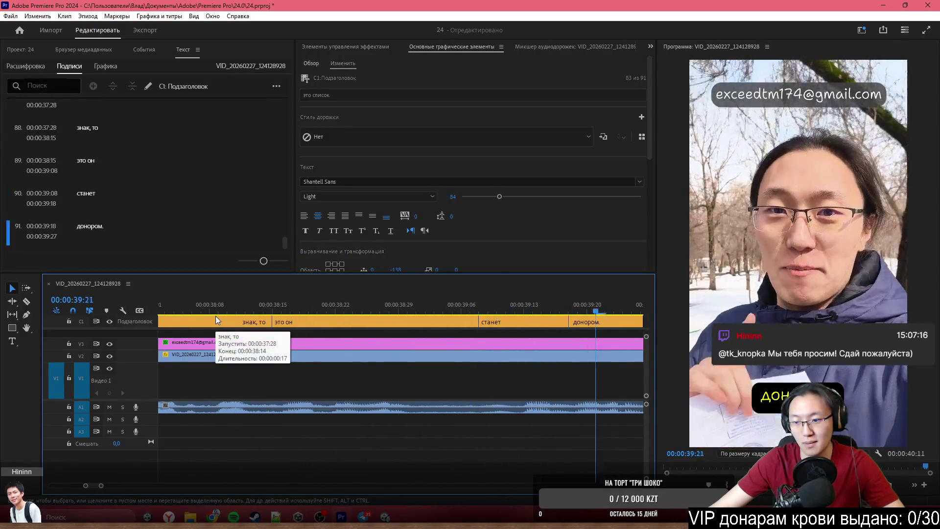
scroll(337, 357, "up", 5)
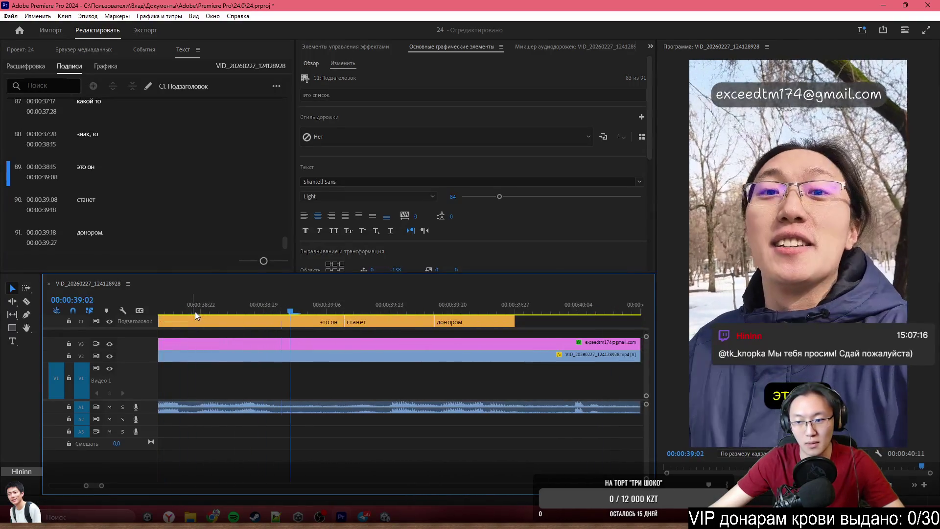
left_click(390, 321)
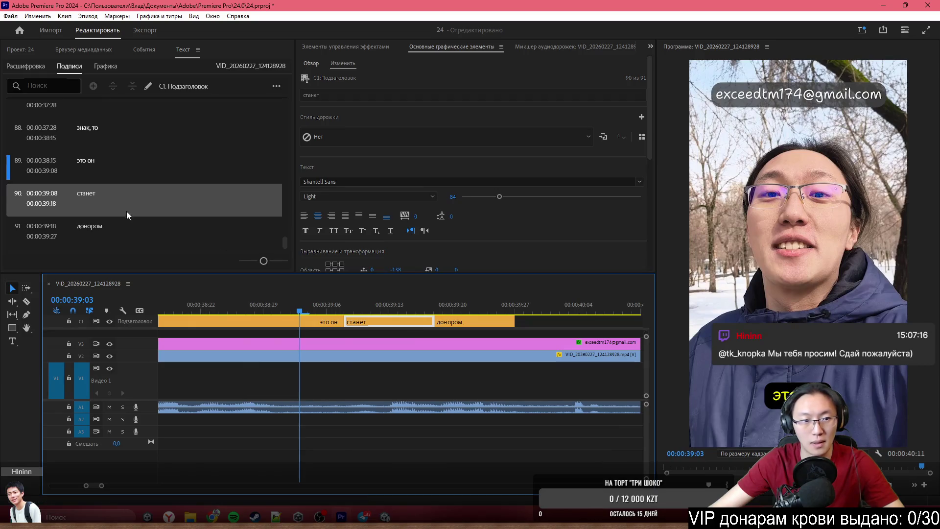
double_click(119, 201)
type("ь")
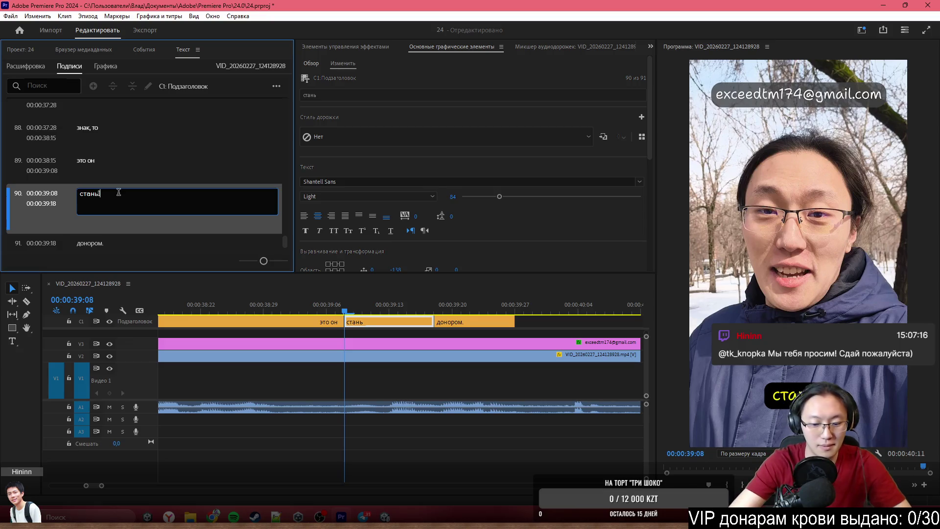
key("BackSpace")
key("BackSpace")
key("BackSpace")
type("СТАНЬ")
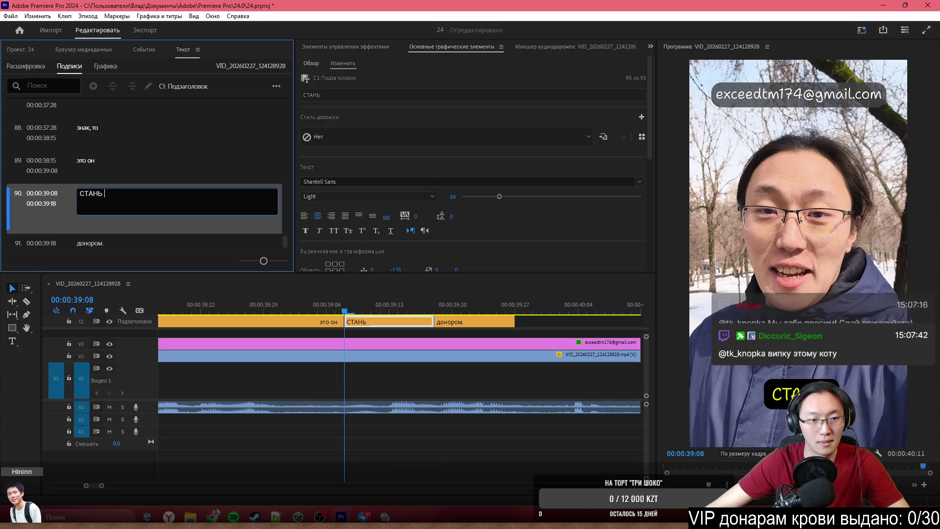
left_click(449, 323)
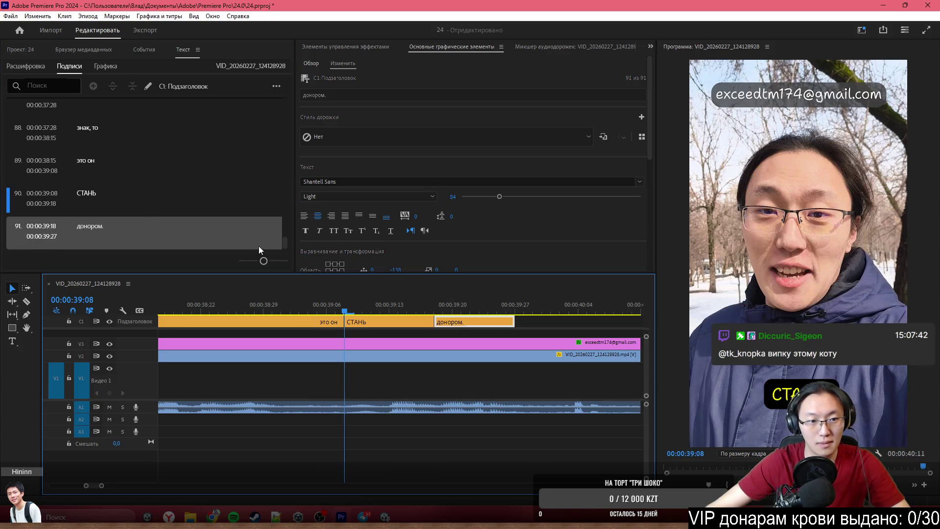
double_click(111, 238)
type("с")
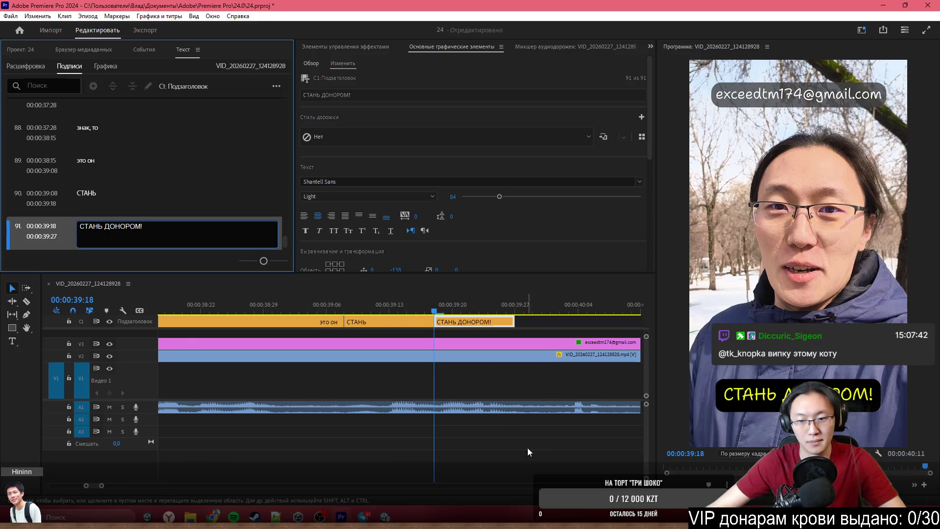
scroll(488, 365, "up", 3)
- Review the ending and extend "СТАНЬ ДОНОРОМ!" to end at 00:00:40:11
left_click(218, 311)
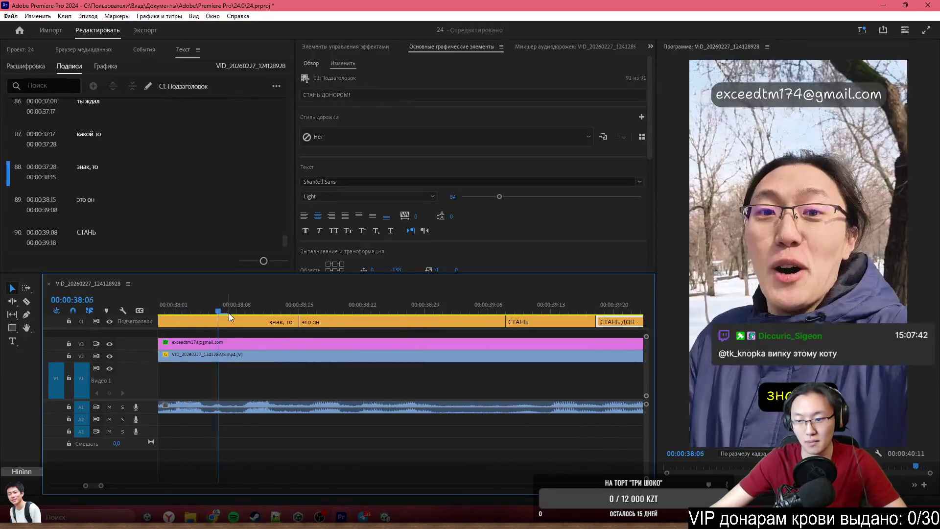
key("space")
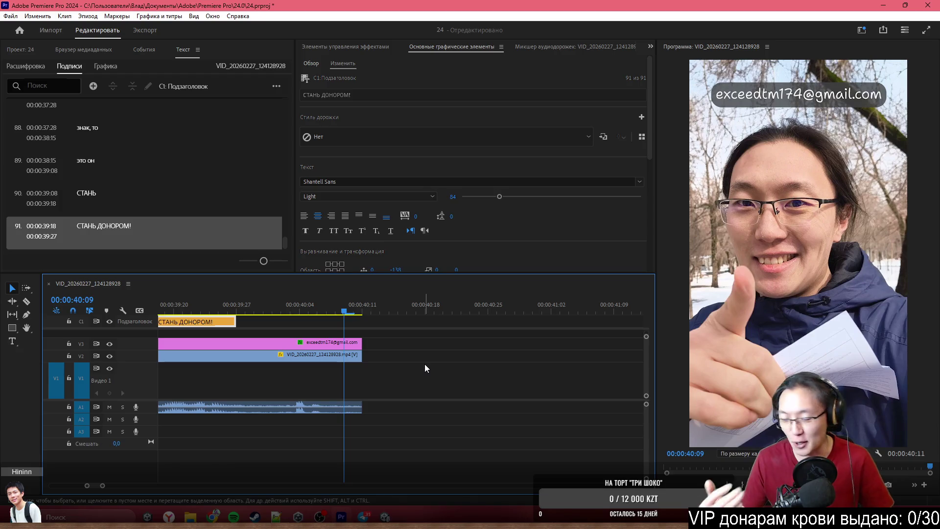
scroll(343, 343, "up", 2)
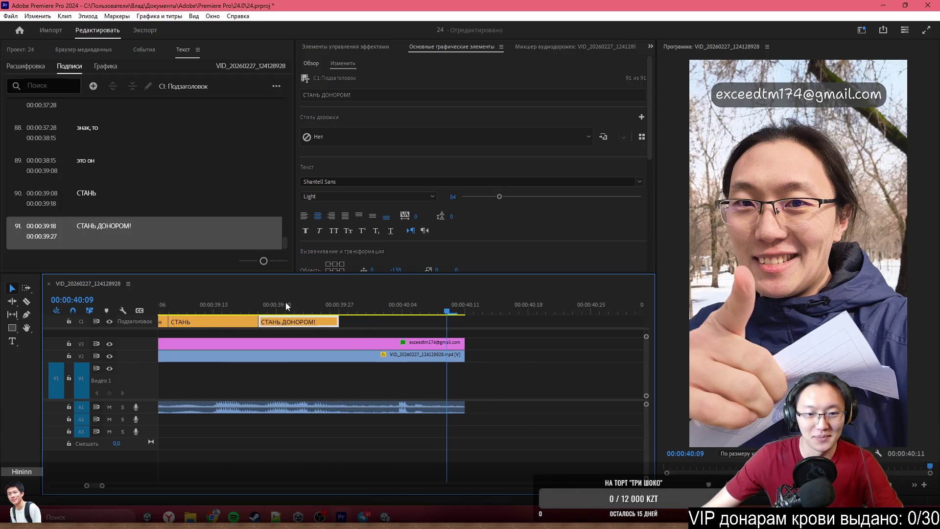
mouse_move(286, 301)
left_mouse_down()
mouse_move(265, 305)
mouse_move(298, 302)
left_mouse_up()
key("space")
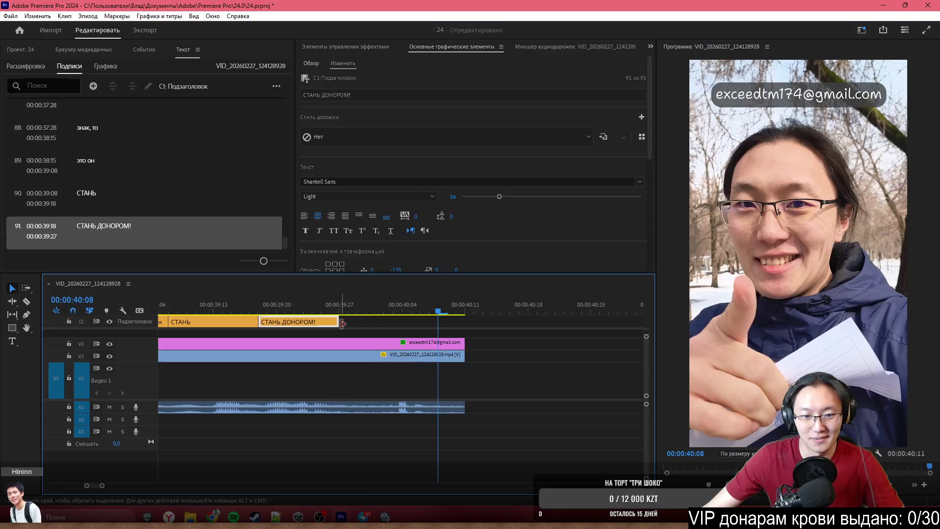
left_click_drag(346, 322, 465, 322)
- Jump the playhead to 00:00:00:00 and zoom the timeline in on the first seconds
scroll(518, 390, "up", 3)
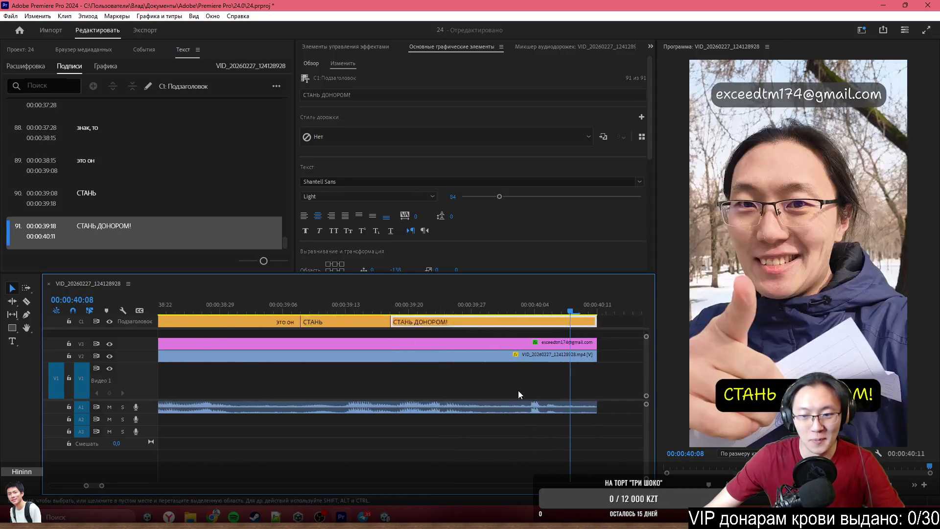
scroll(469, 381, "down", 3)
scroll(458, 364, "up", 5)
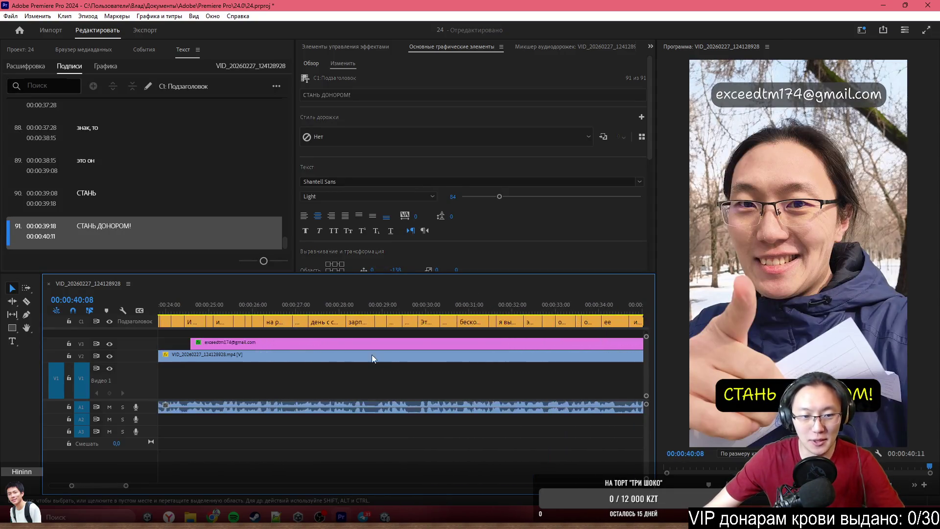
scroll(268, 360, "up", 6)
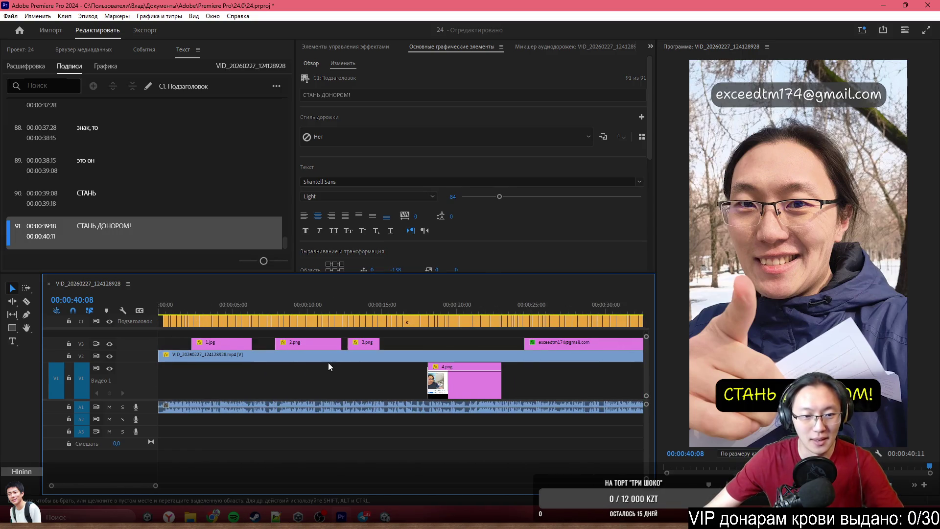
key("Home")
scroll(167, 324, "down", 2)
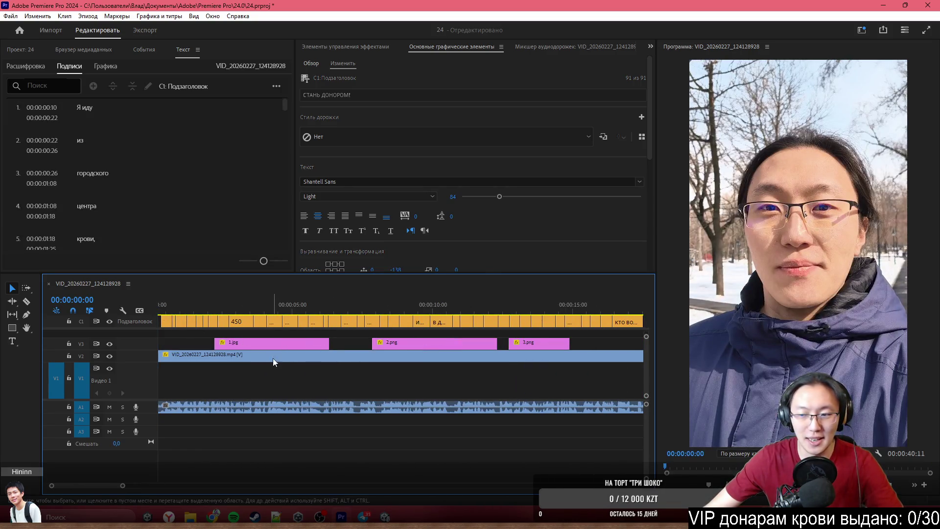
left_click(173, 310)
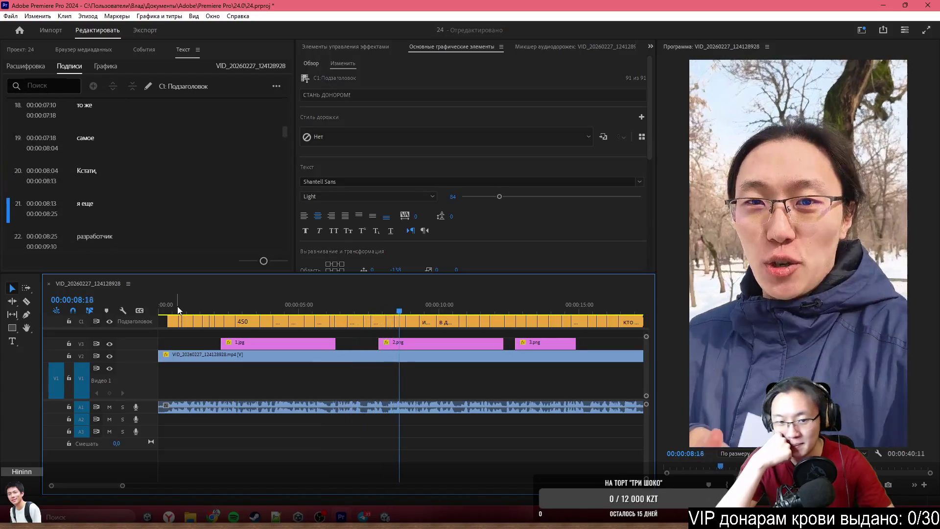
left_click(285, 305)
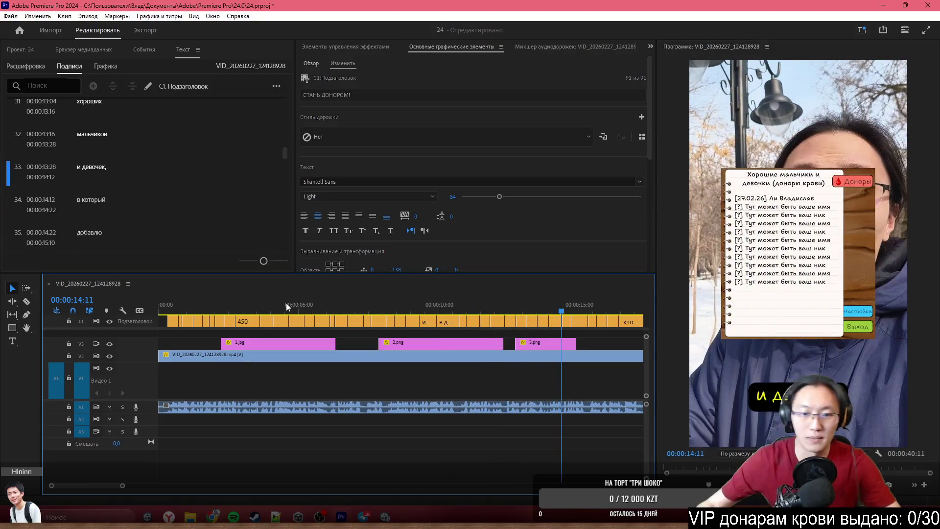
left_click(455, 311)
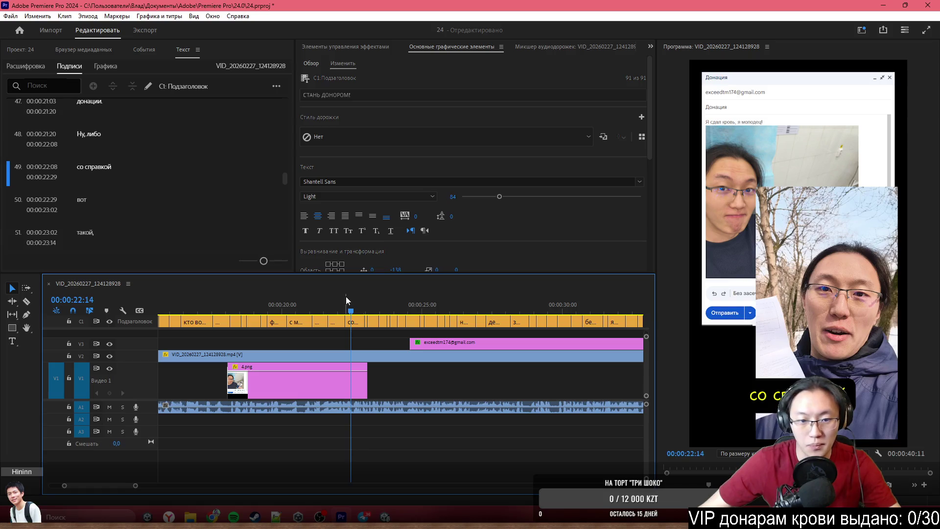
left_click(272, 302)
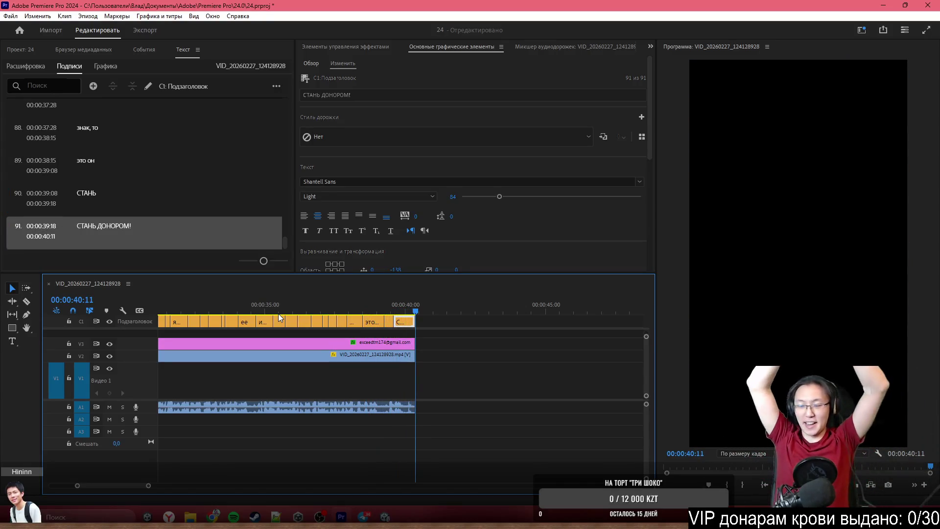
scroll(377, 396, "down", 5)
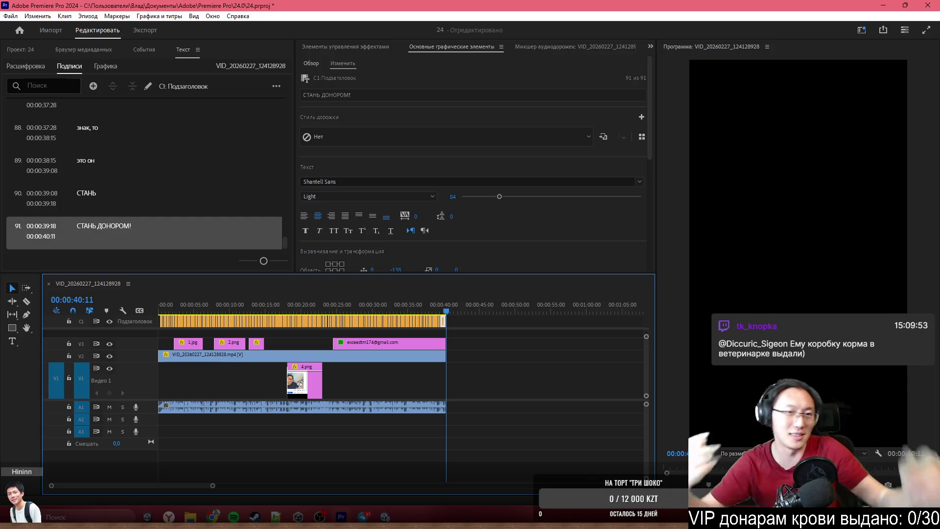
- Save the project and show the Audio Track Mixer with its effect slots expanded
key("ctrl+s")
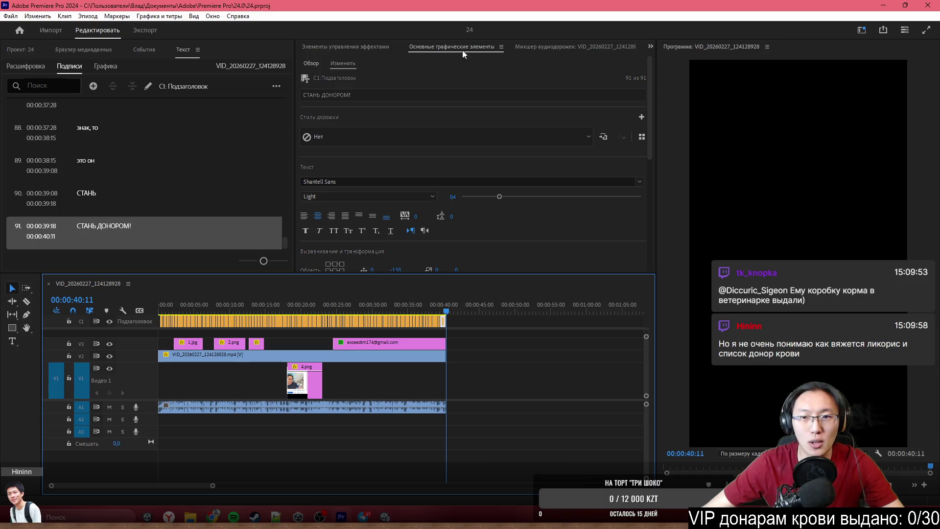
left_click(542, 47)
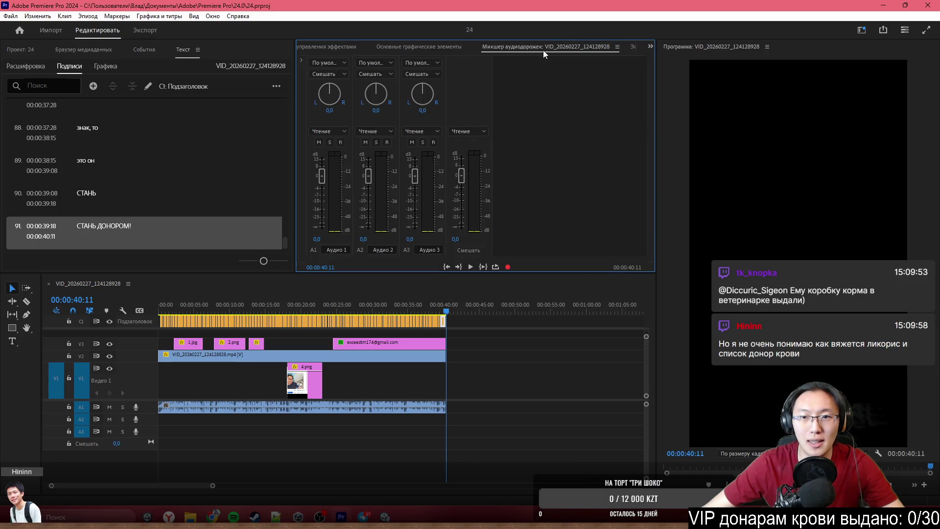
left_click(302, 61)
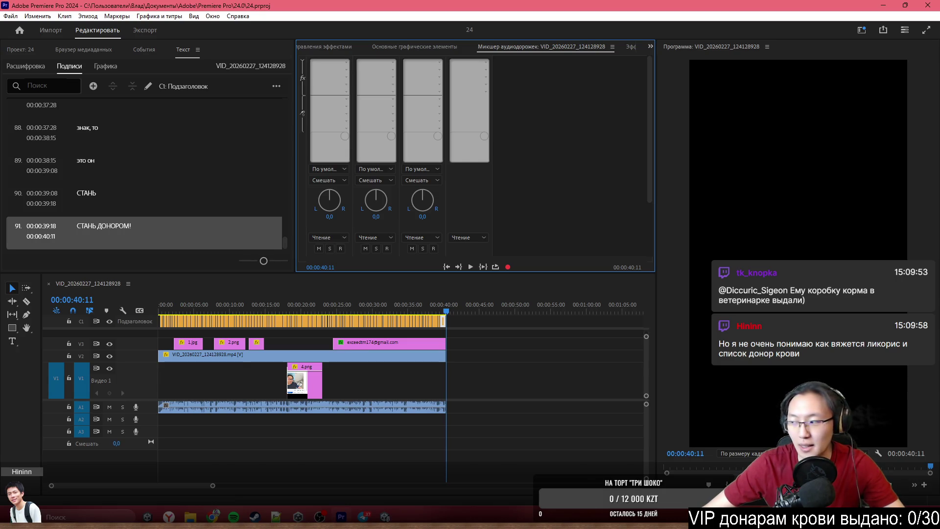
- Add a Hard Limiter (Amplitude and Compression) to Audio 1: 6 dB input boost, −0.1 dB maximum
left_click(346, 64)
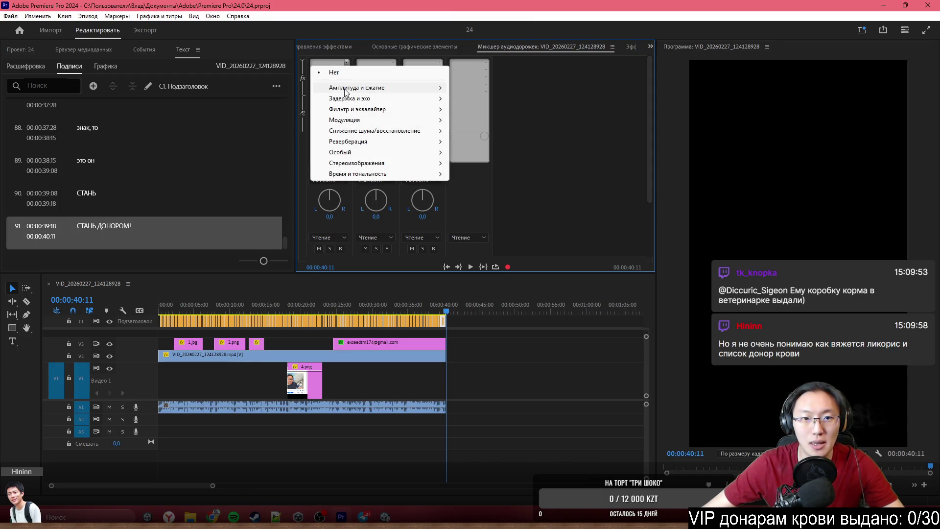
mouse_move(398, 100)
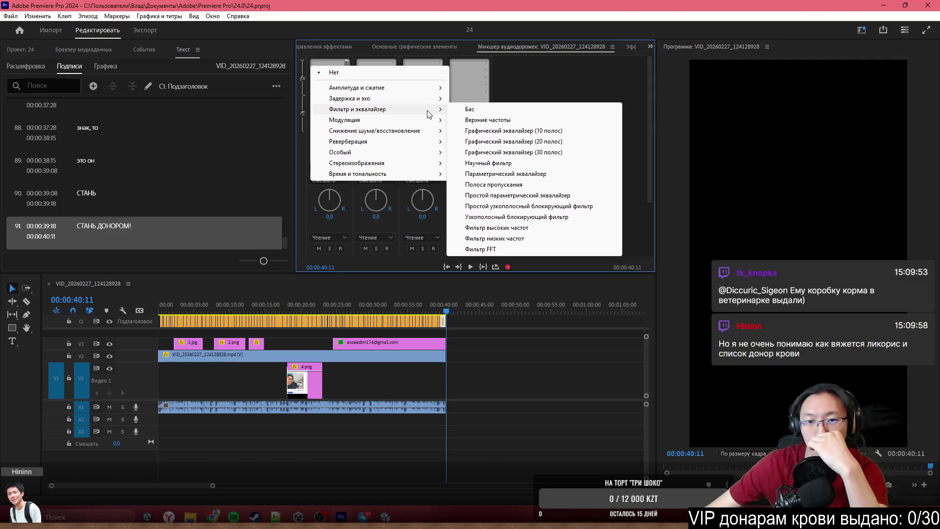
mouse_move(429, 133)
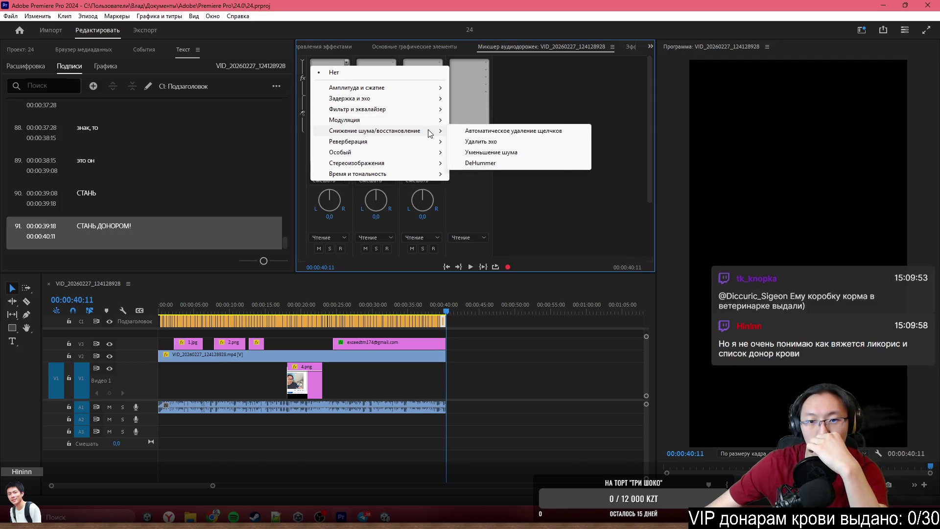
mouse_move(430, 154)
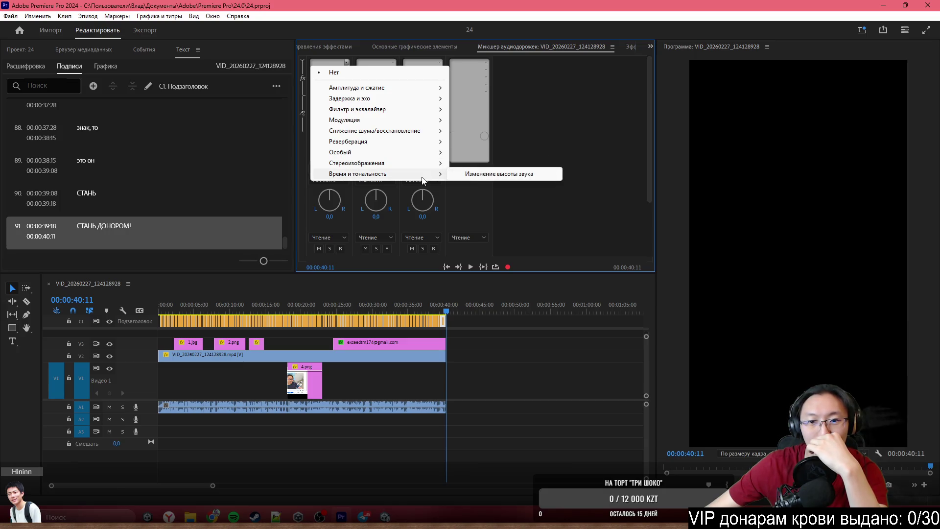
left_click(496, 109)
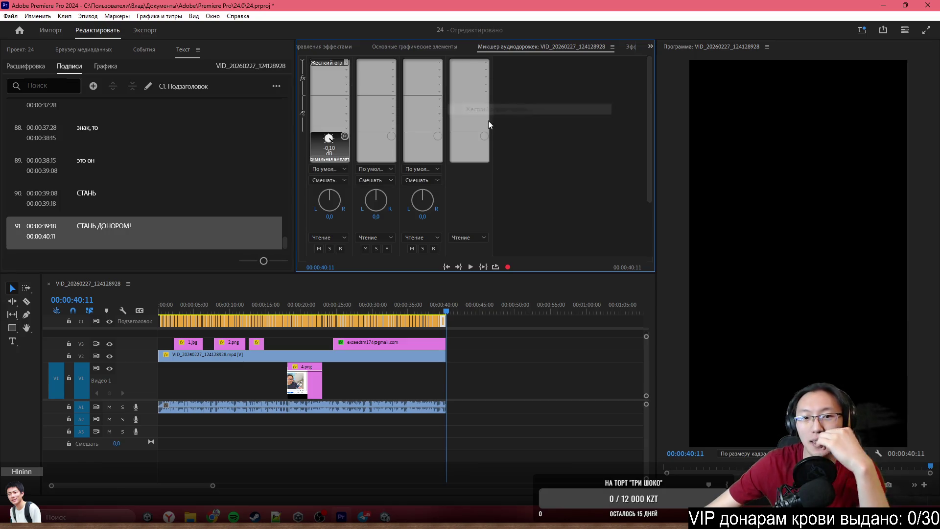
double_click(328, 62)
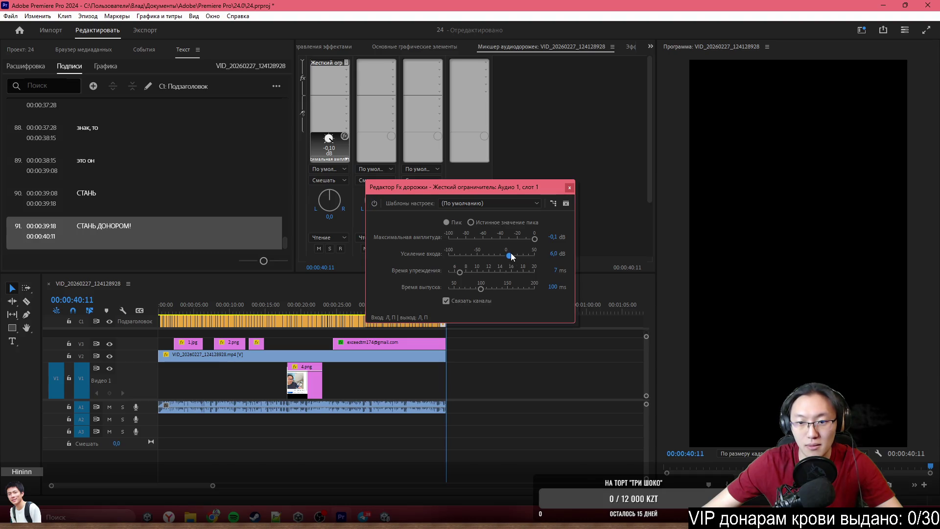
left_click(569, 187)
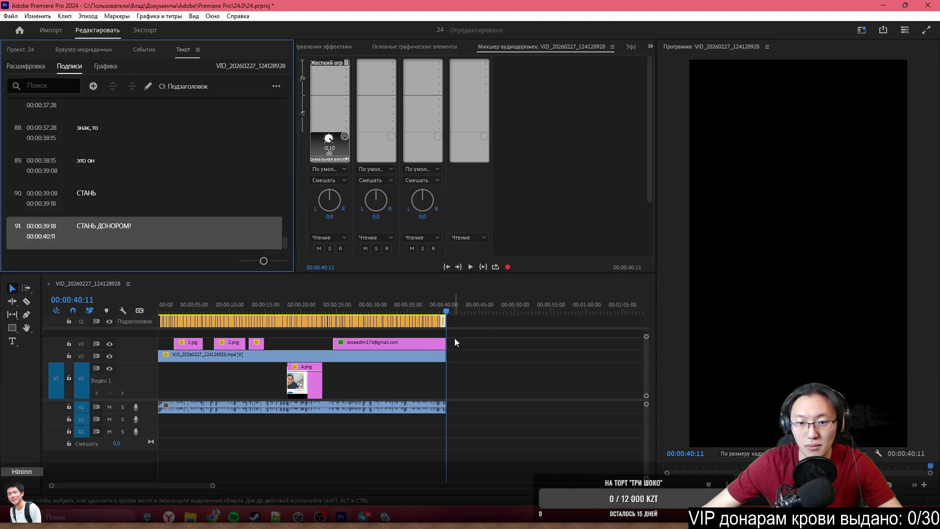
- Play the sequence from the start to hear the limited audio
left_click(161, 305)
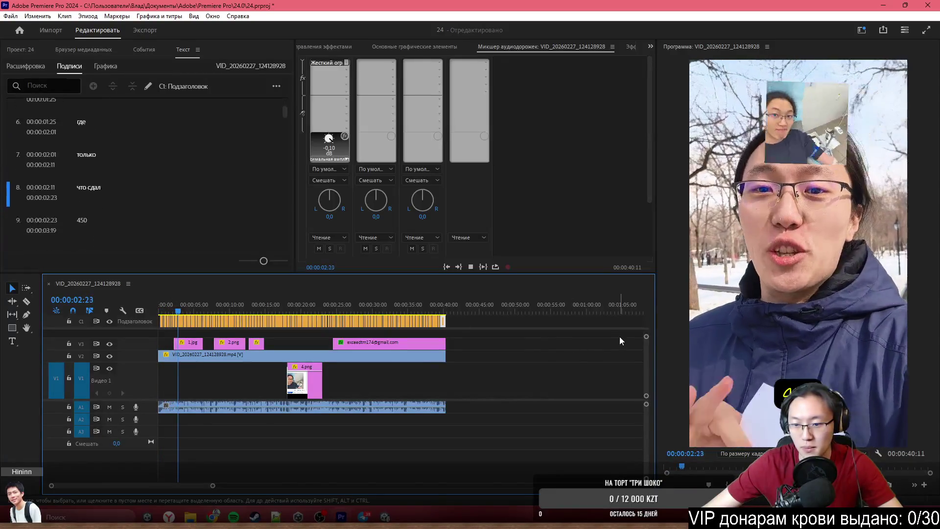
key("space")
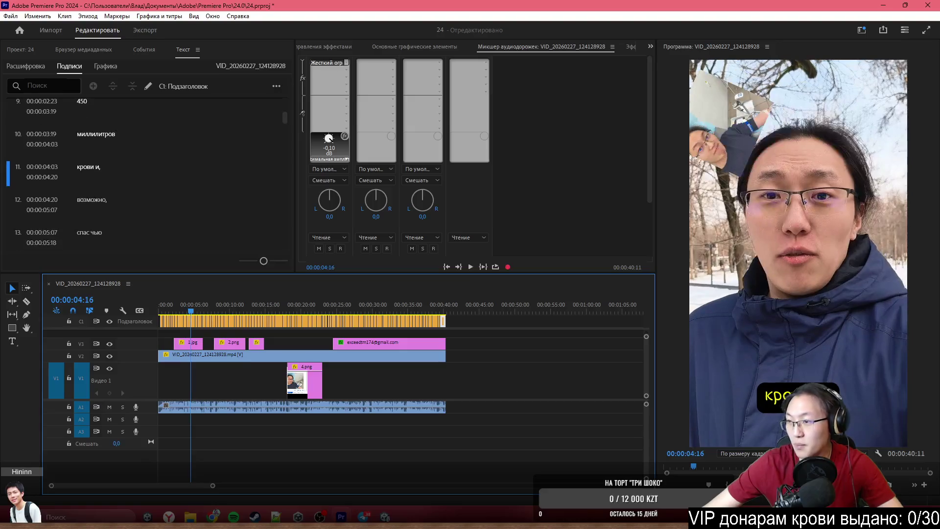
key("alt+Tab")
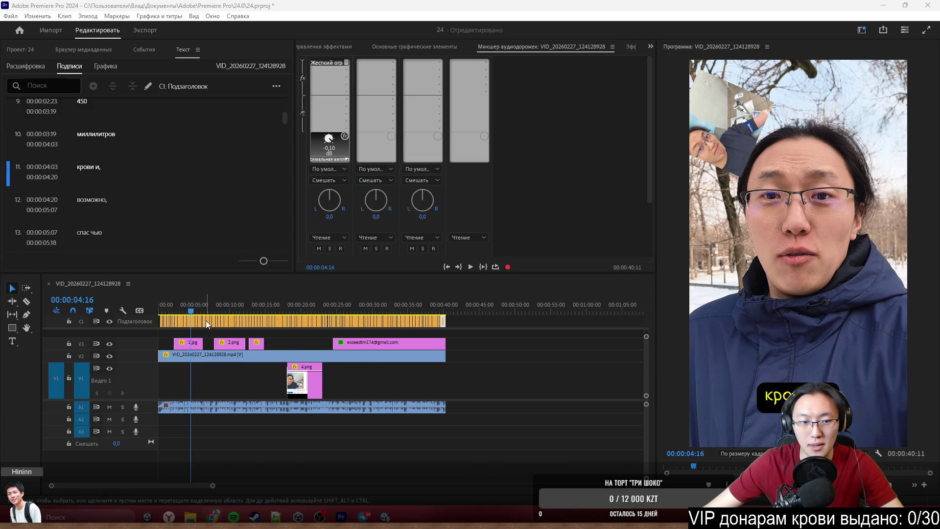
left_click(322, 283)
key("Home")
key("space")
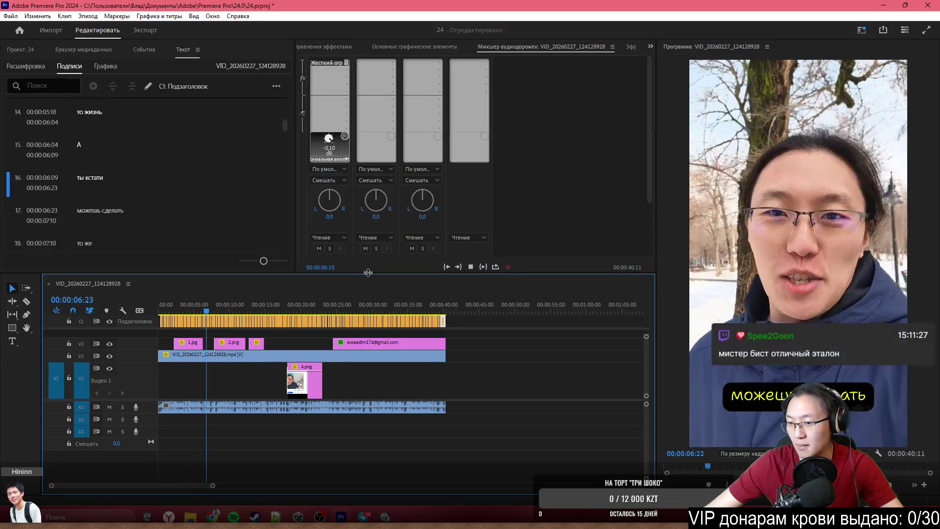
key("space")
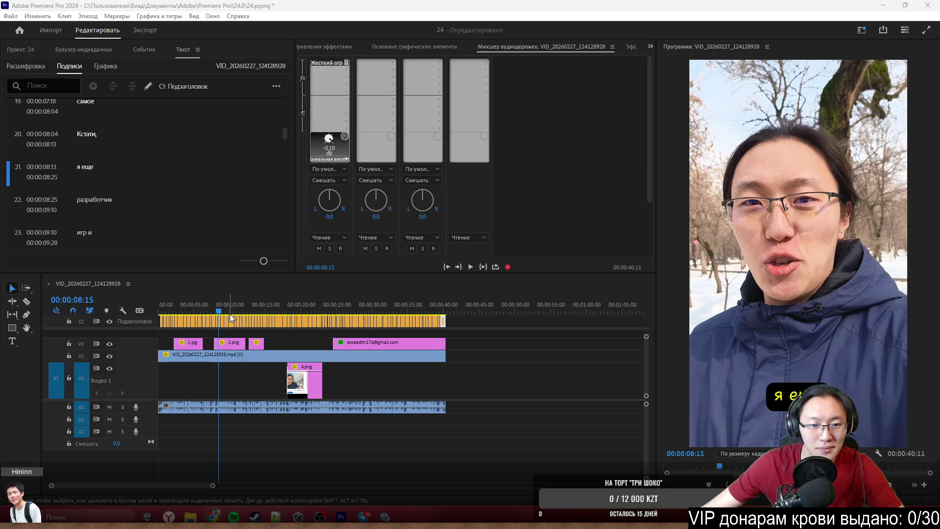
mouse_move(231, 309)
left_mouse_down()
mouse_move(350, 311)
mouse_move(101, 328)
left_mouse_up()
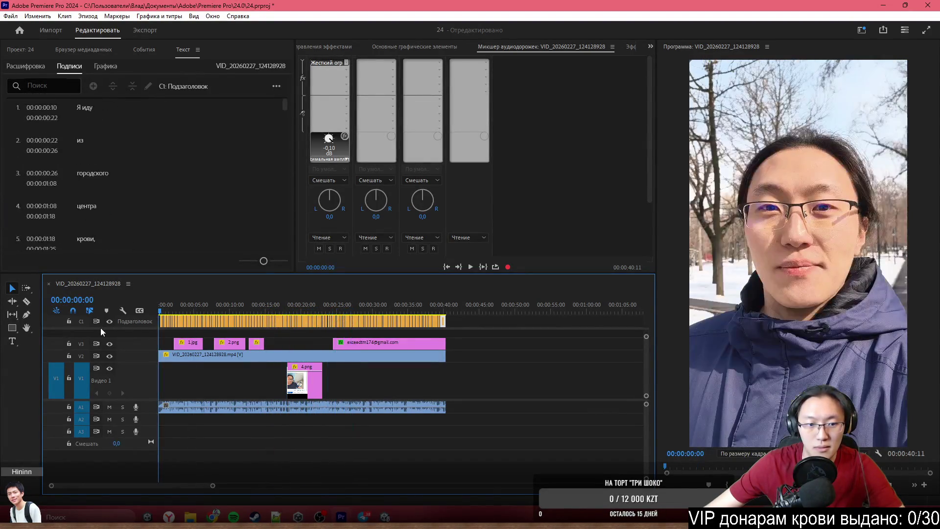
- Bring up the Export page for the sequence
left_click(10, 16)
mouse_move(64, 15)
left_click(146, 4)
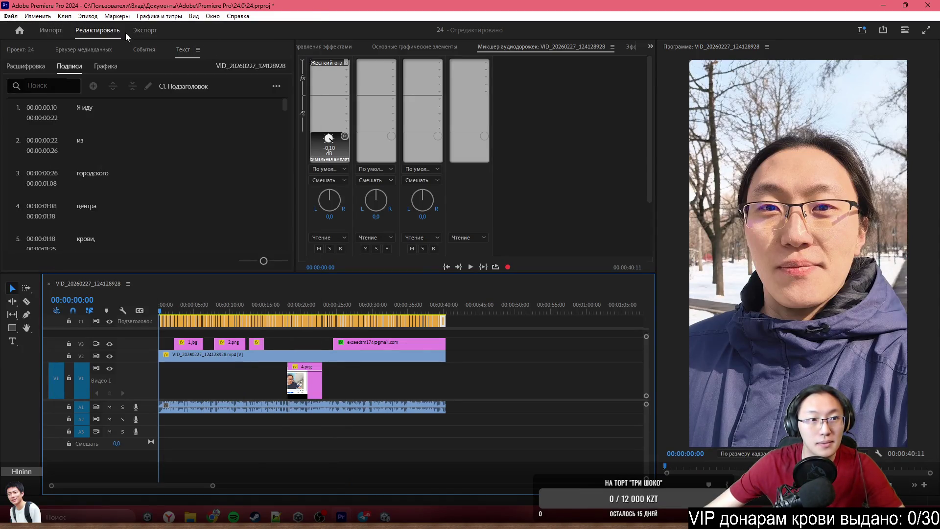
left_click(142, 31)
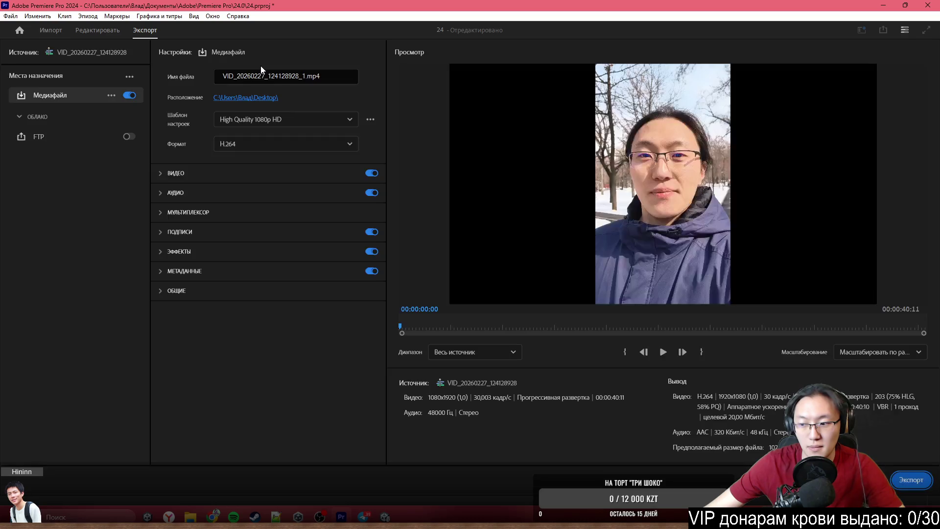
- Rename the output file to 24 and export it as H.264 to the Desktop
left_click_drag(320, 73, 187, 69)
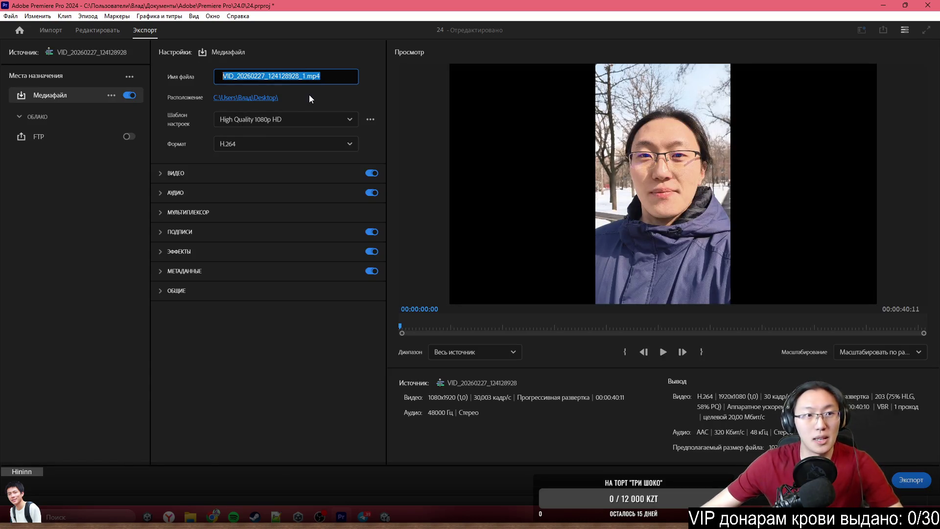
type("24")
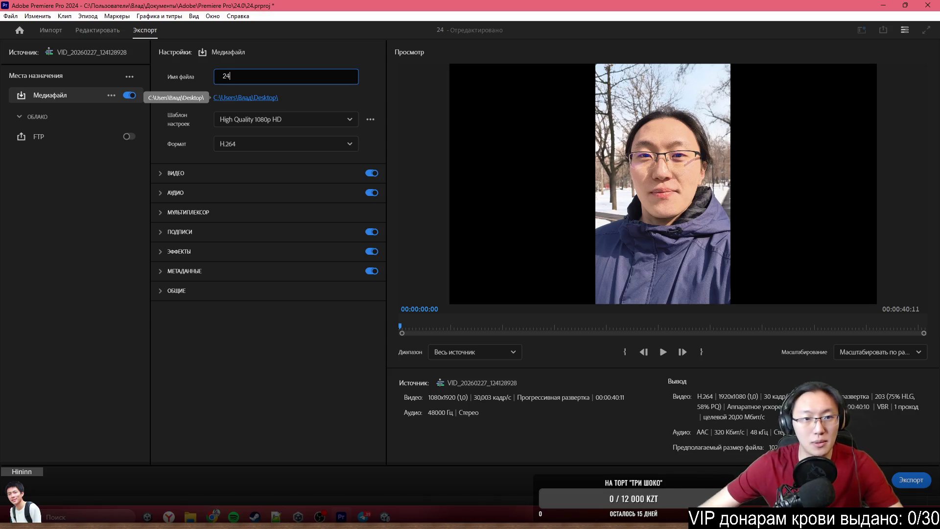
left_click(283, 174)
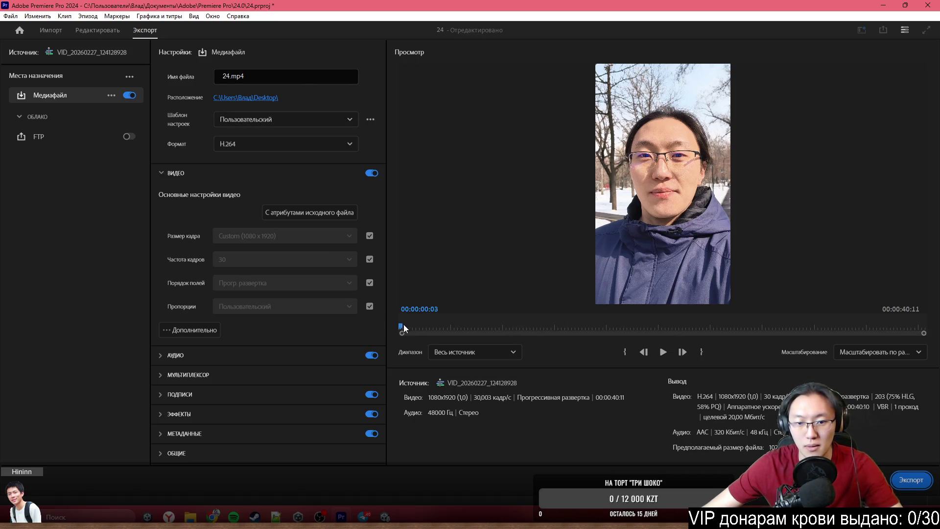
left_click_drag(404, 324, 454, 325)
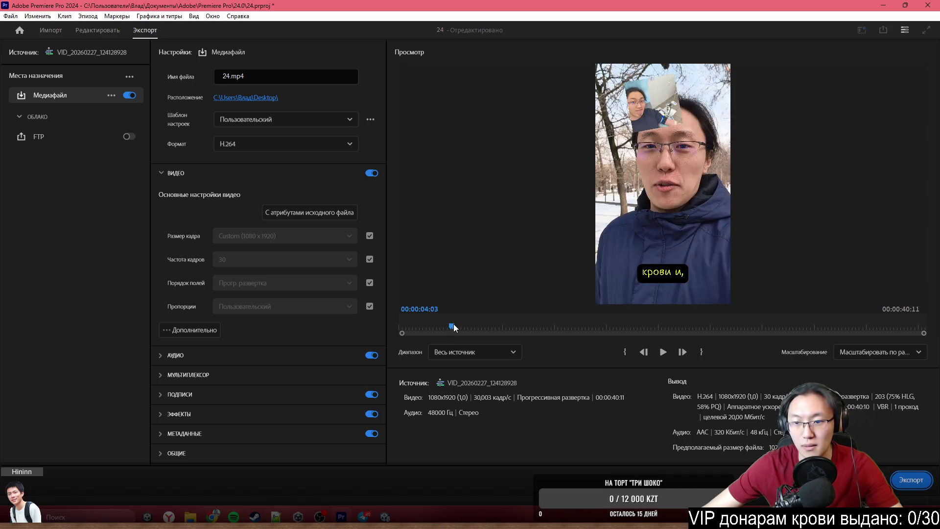
left_click(919, 482)
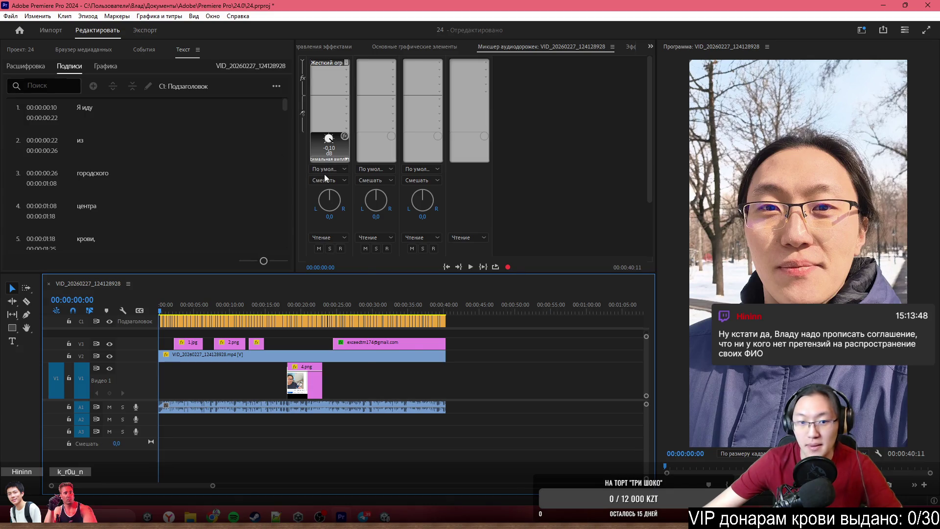
- Scrub to about 4 seconds to check the captions, then minimize Premiere Pro
mouse_move(161, 311)
left_mouse_down()
mouse_move(255, 314)
mouse_move(221, 315)
left_mouse_up()
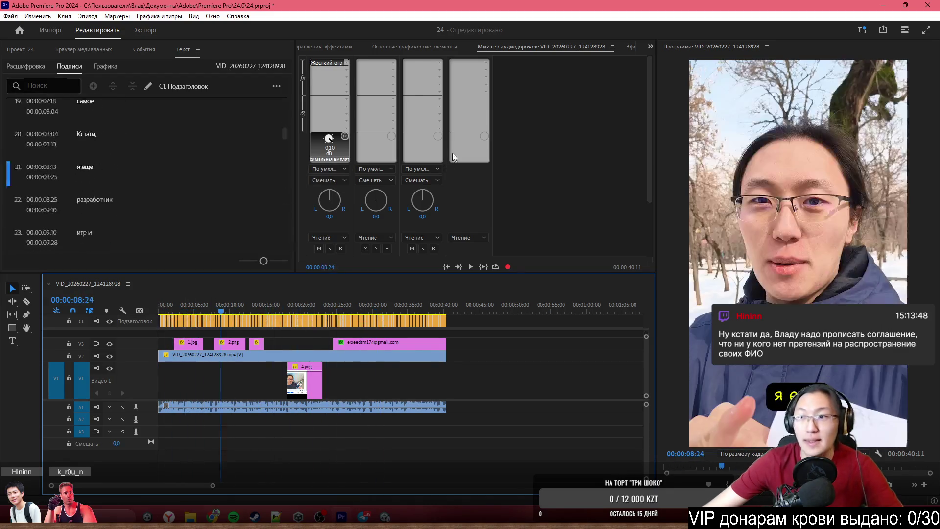
left_click(892, 5)
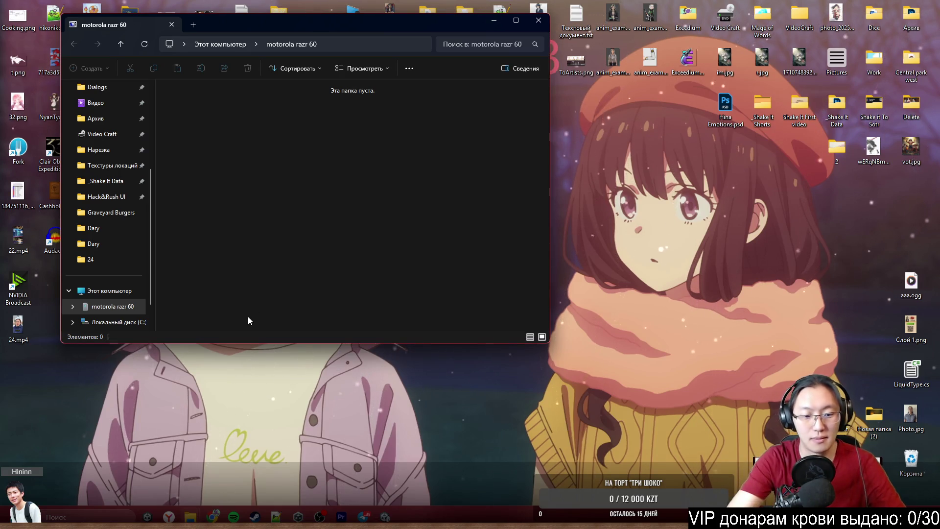
- Close the empty motorola razr 60 window and open This PC, showing only Local Disk (C:)
key("alt+F4")
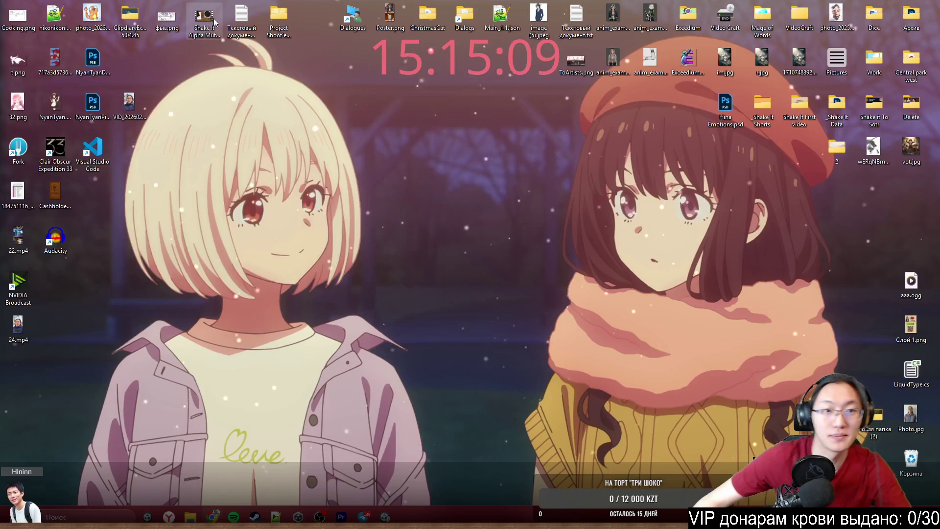
double_click(284, 14)
scroll(123, 294, "down", 3)
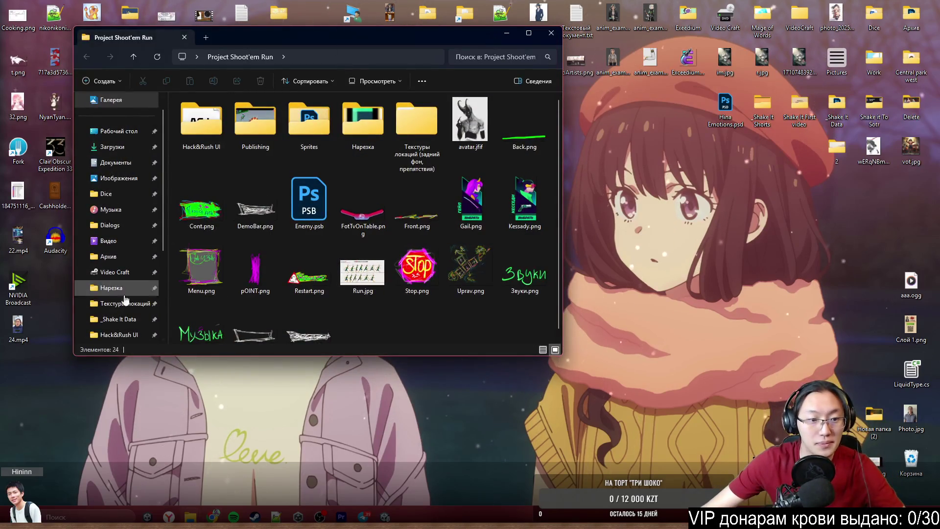
left_click(126, 289)
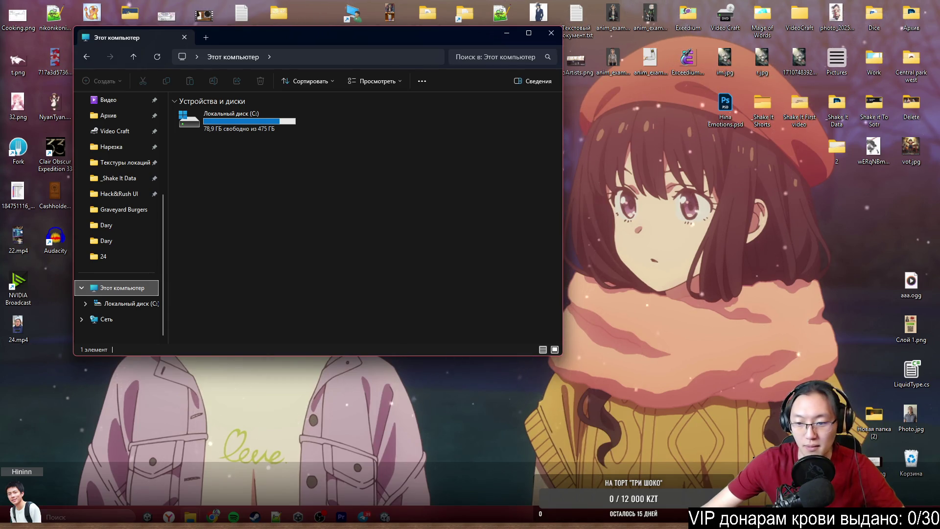
left_click(730, 517)
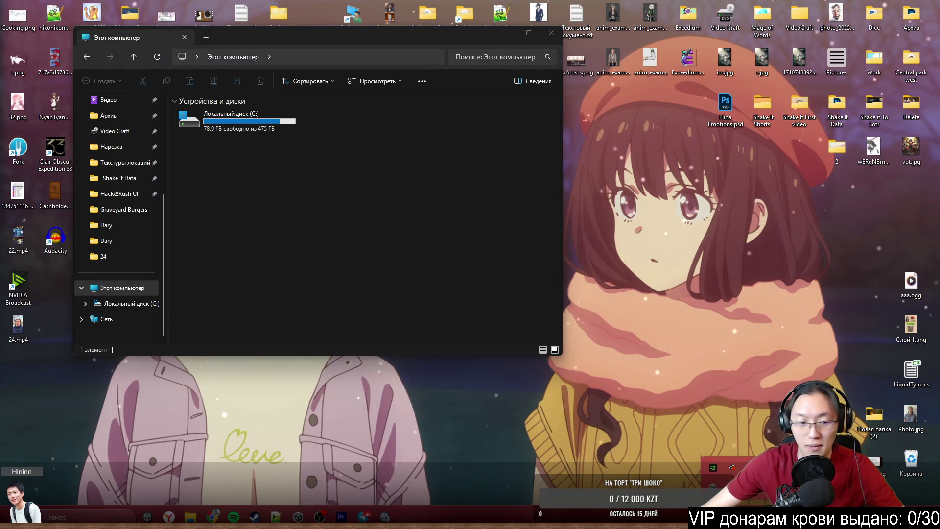
key("super")
- Launch Smart Connect from the Start menu search
type("spotify")
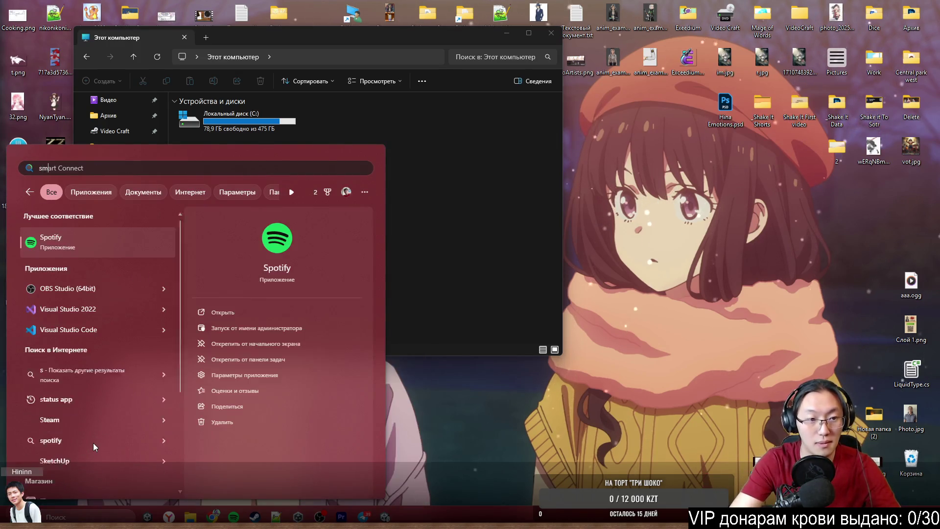
key("Escape")
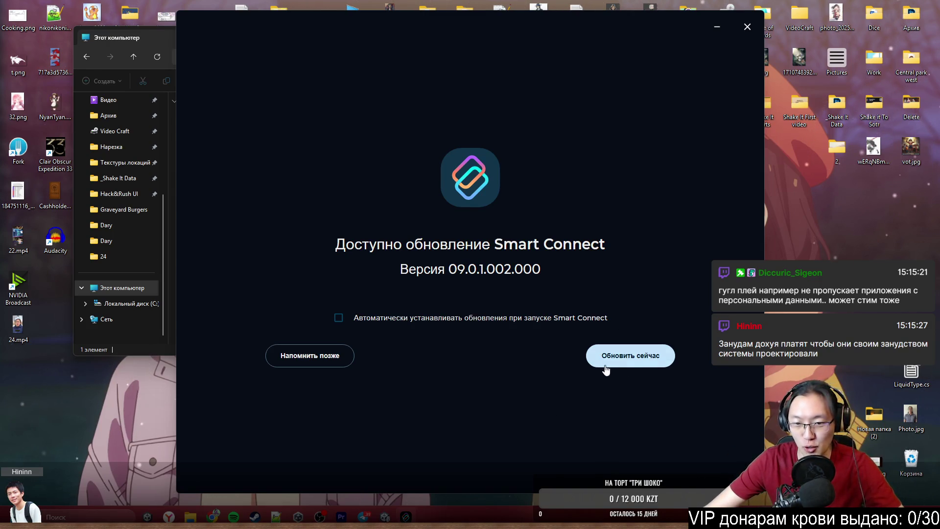
- Update and install Smart Connect while opening the phone's internal storage in Explorer
left_click(616, 356)
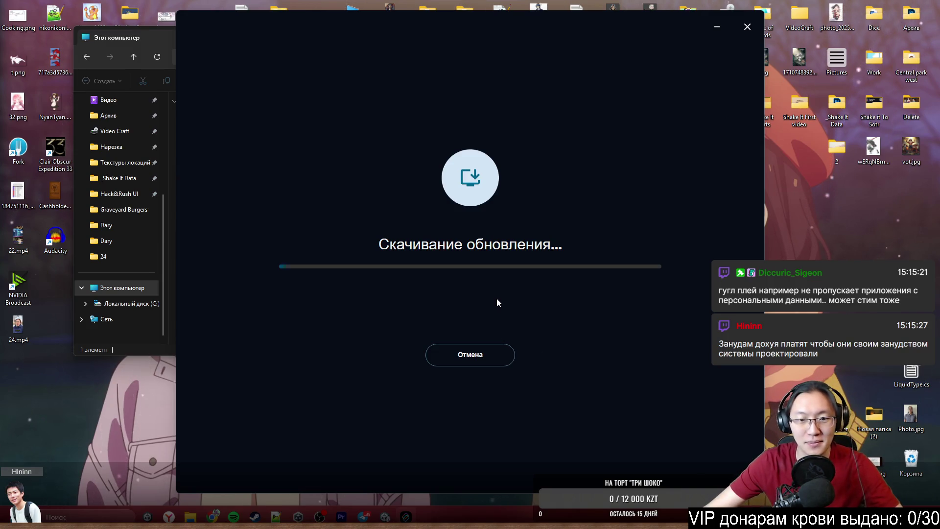
left_click_drag(399, 19, 530, 34)
left_click(227, 186)
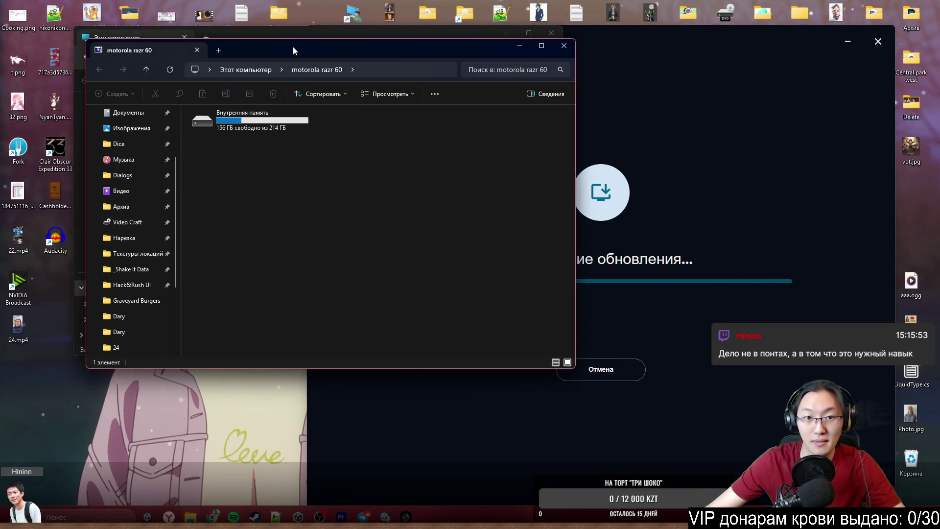
left_click_drag(293, 50, 365, 95)
double_click(350, 169)
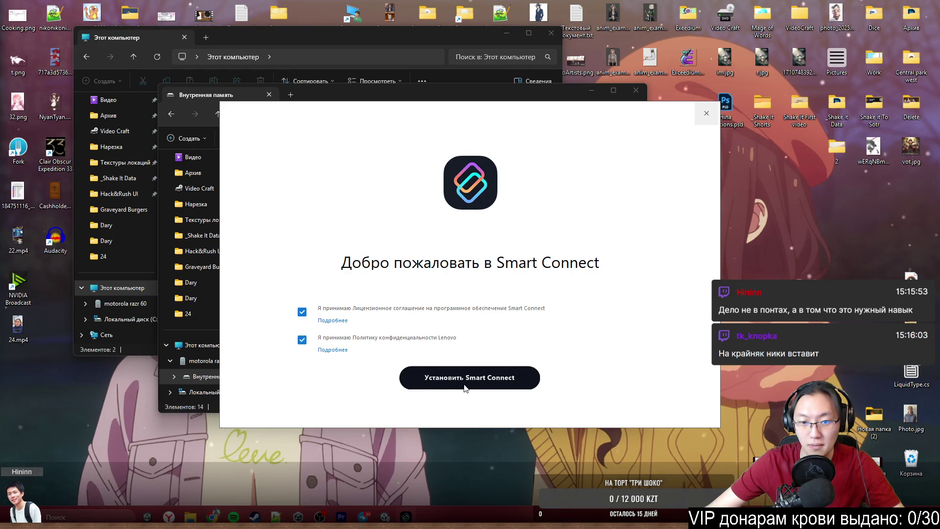
left_click(469, 387)
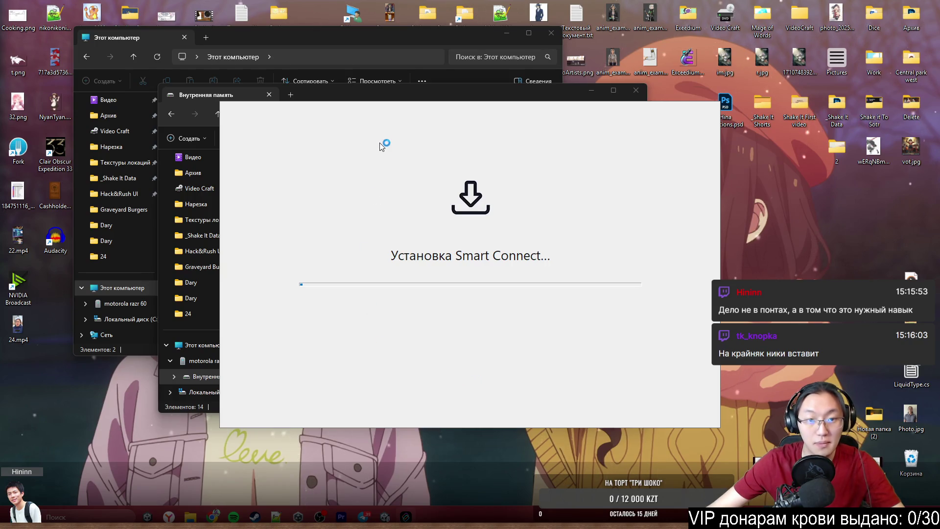
left_click(346, 93)
- Open the phone's AAA_DATA > Shorts folder and copy 24.mp4 into it
double_click(347, 176)
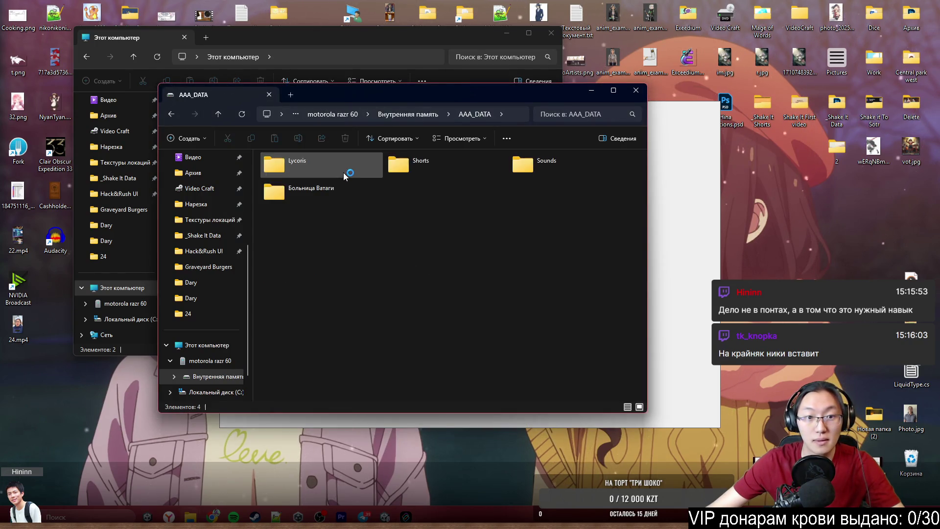
double_click(439, 167)
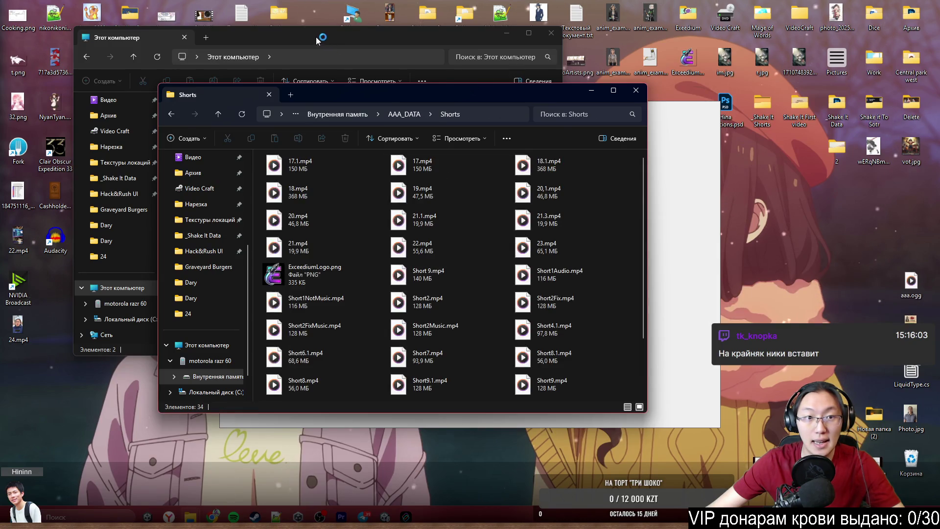
left_click_drag(317, 57, 286, 55)
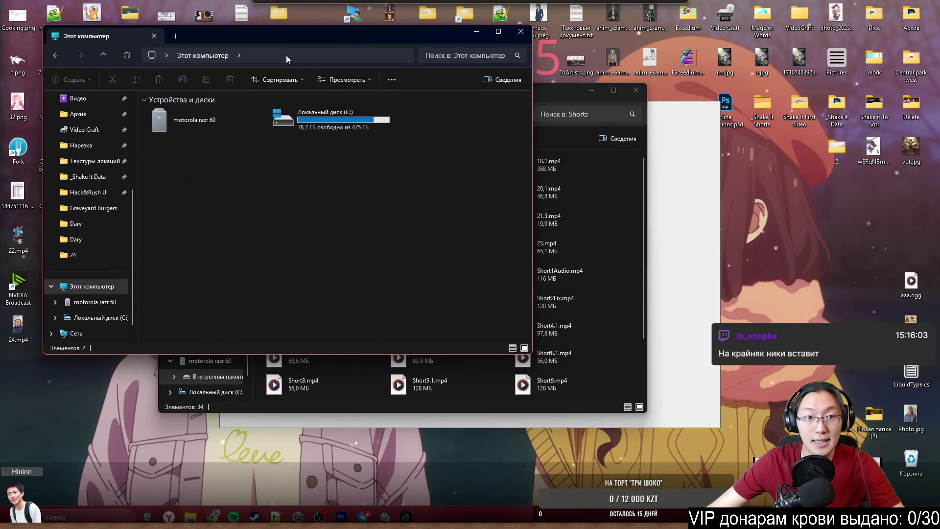
left_click(475, 32)
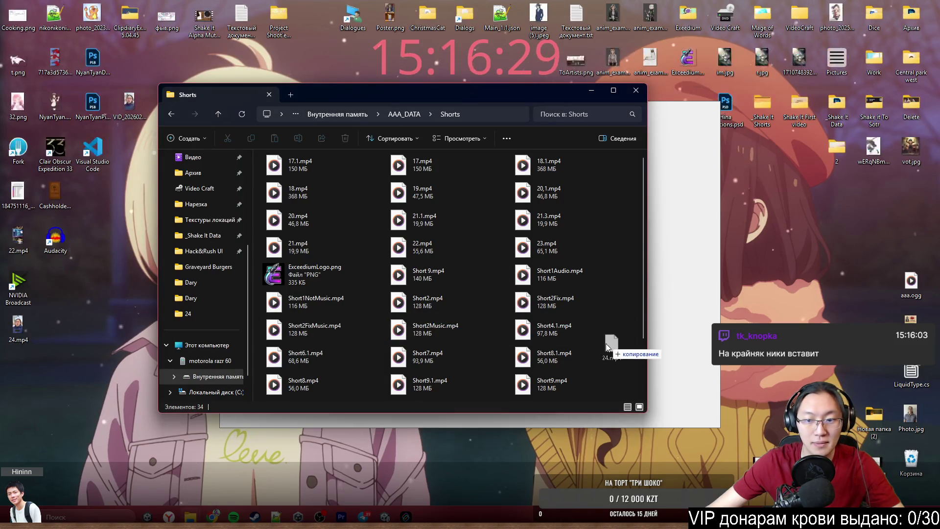
key("ctrl+v")
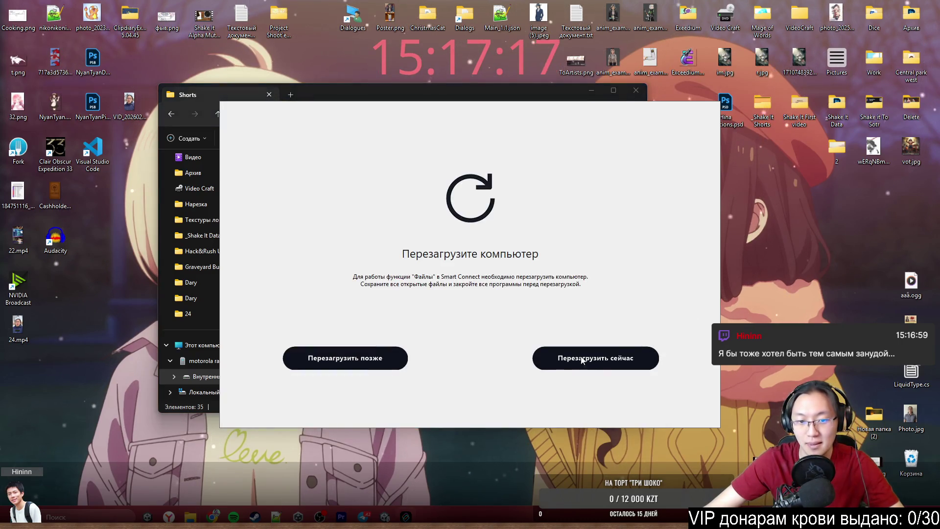
- Complete Smart Connect setup with 'Перезагрузить позже' chosen and no desktop shortcut created
left_click(325, 359)
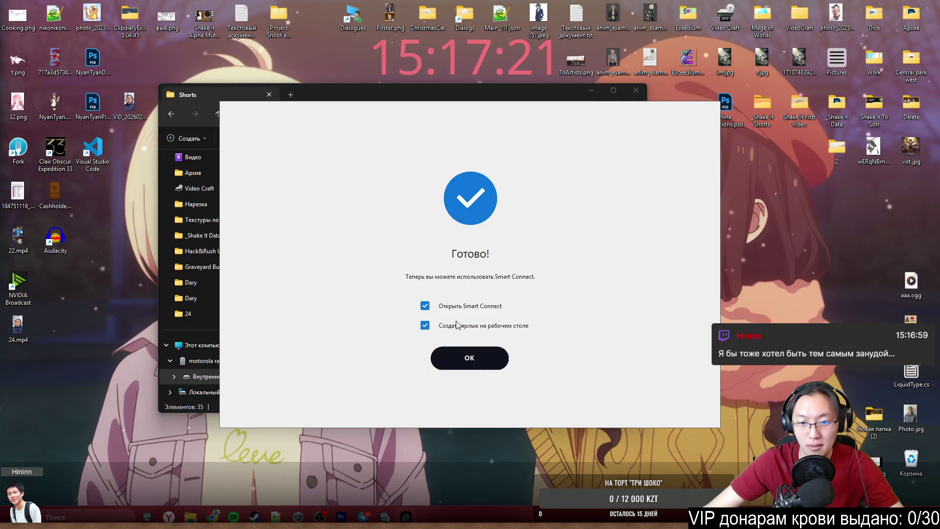
left_click(425, 328)
left_click(460, 360)
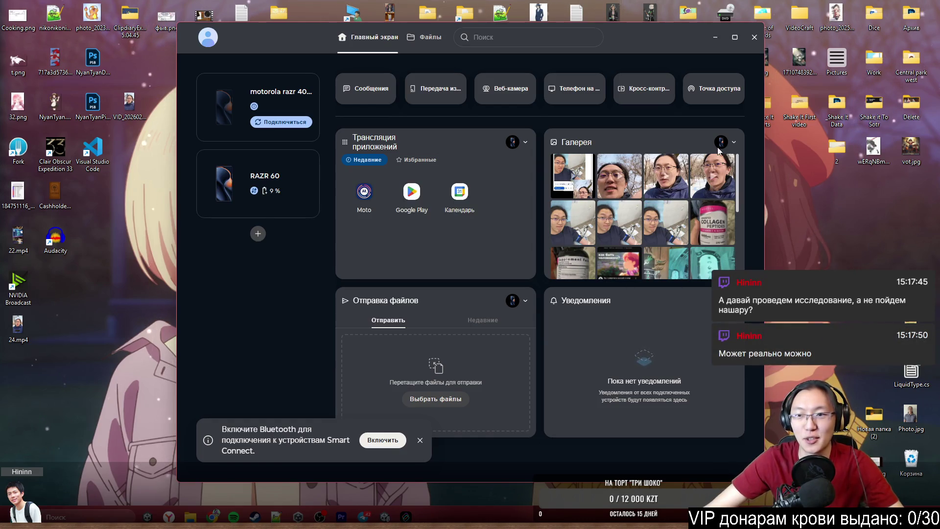
left_click(734, 142)
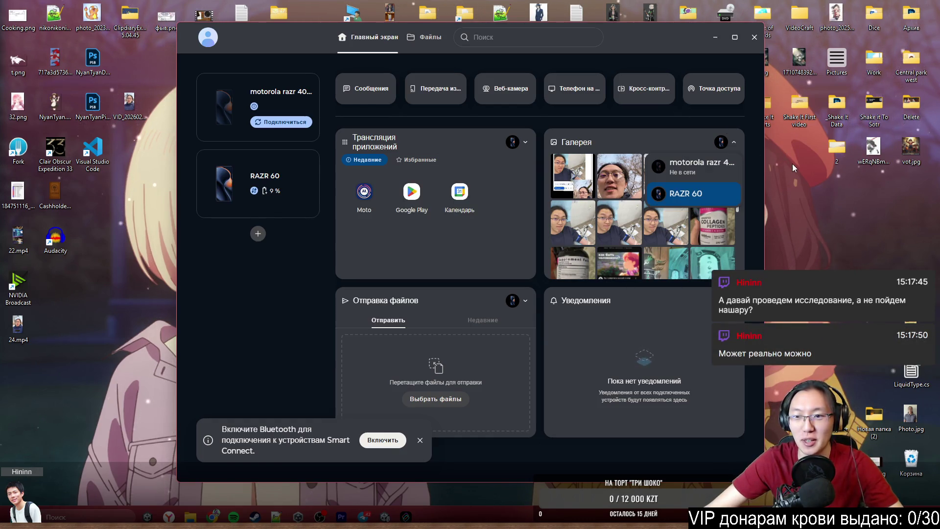
left_click(691, 193)
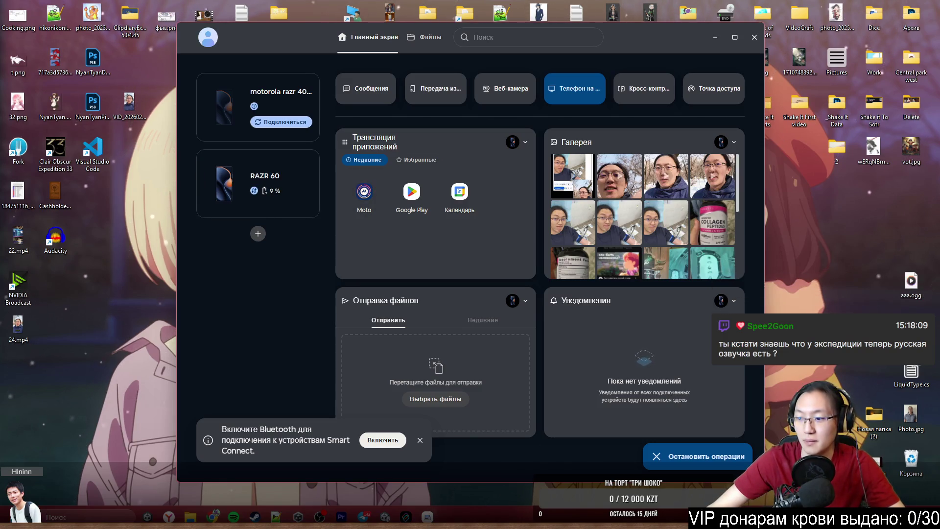
left_click_drag(557, 104, 296, 83)
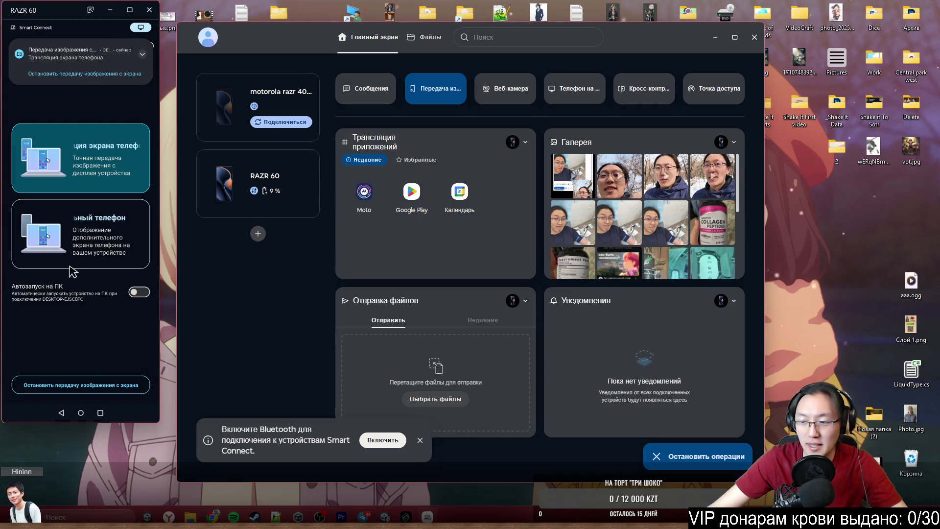
left_click_drag(156, 423, 194, 505)
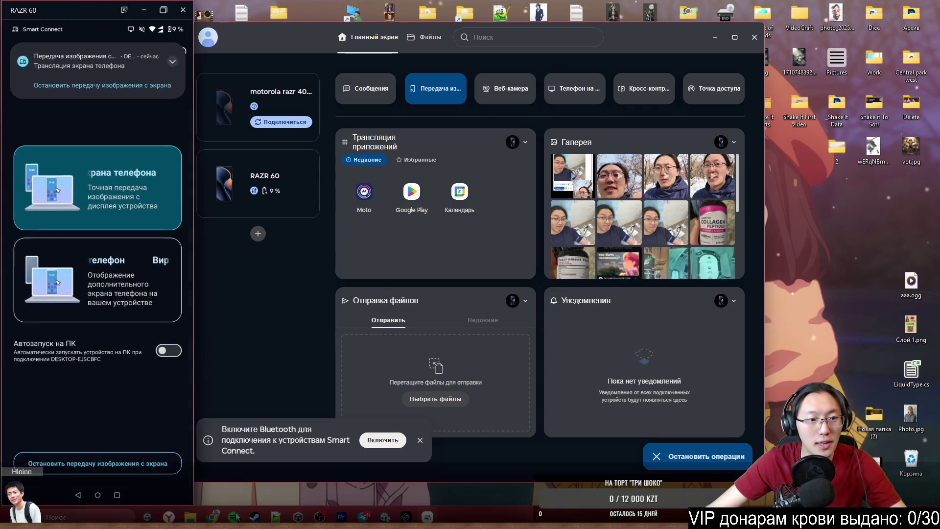
- Run the 'steven universe' search in TikTok's commercial tracks to list results like 'Universo'
left_click(122, 298)
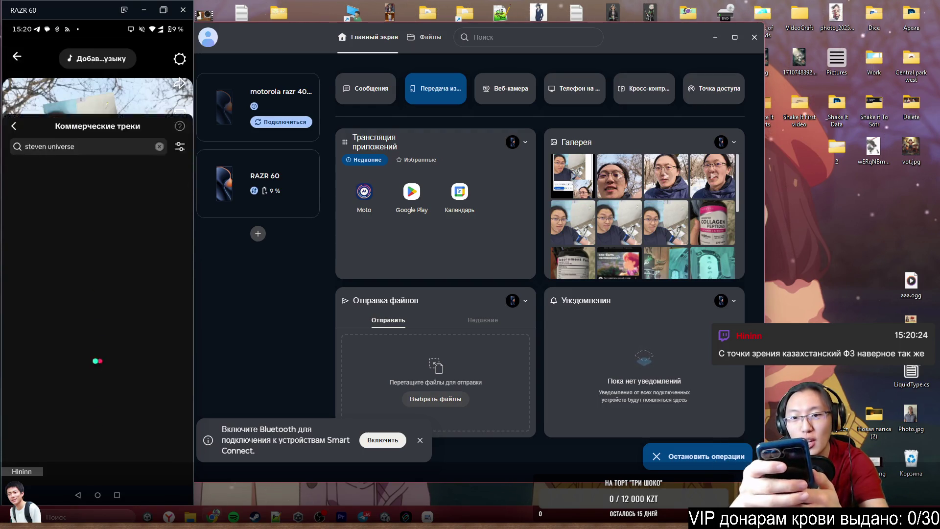
left_click(74, 68)
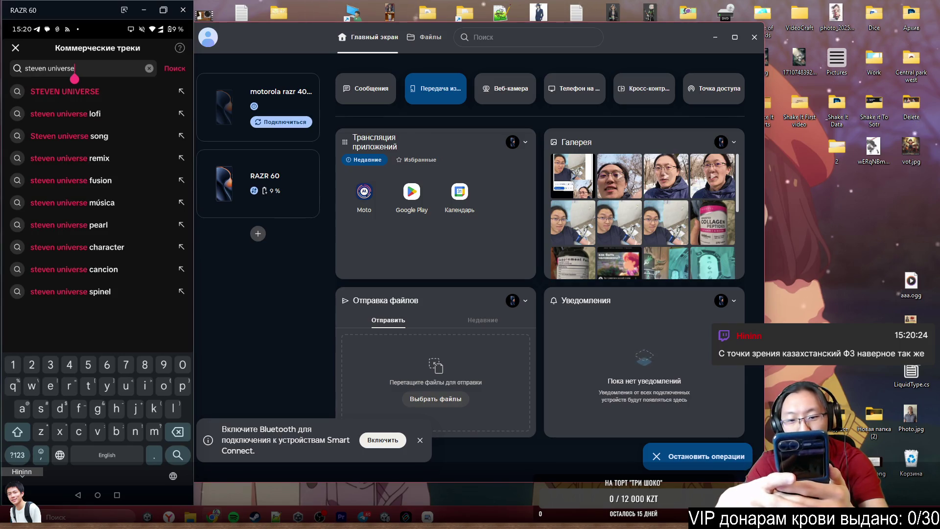
key("Return")
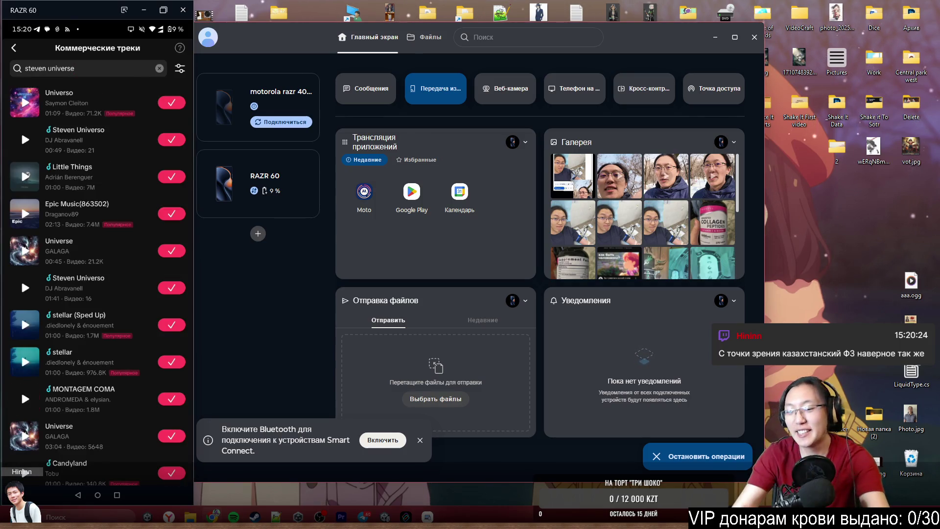